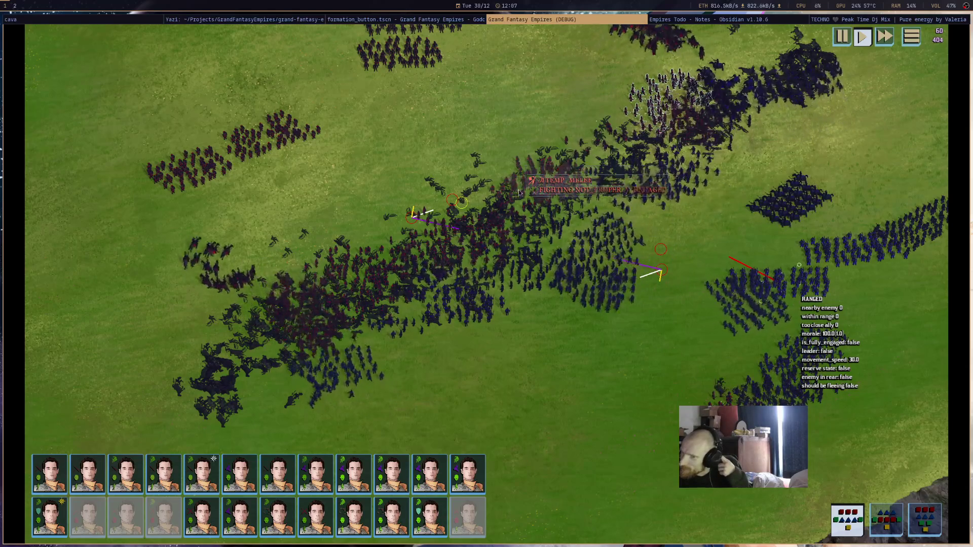
Pan across the ongoing battle, then select the first bottom-row hero and arm its Blizzard spell.
{"action": "key", "text": "d"}
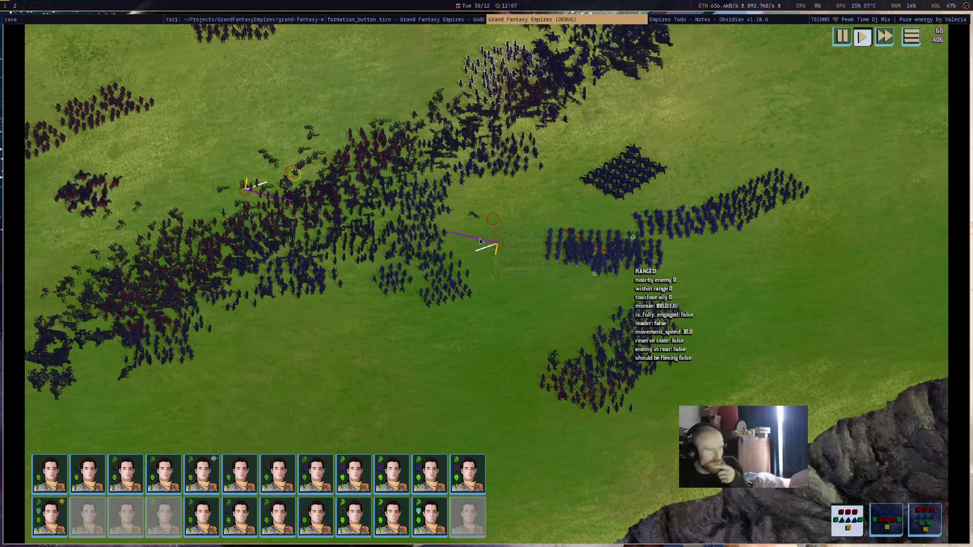
{"action": "mouse_move", "coordinate": [573, 222]}
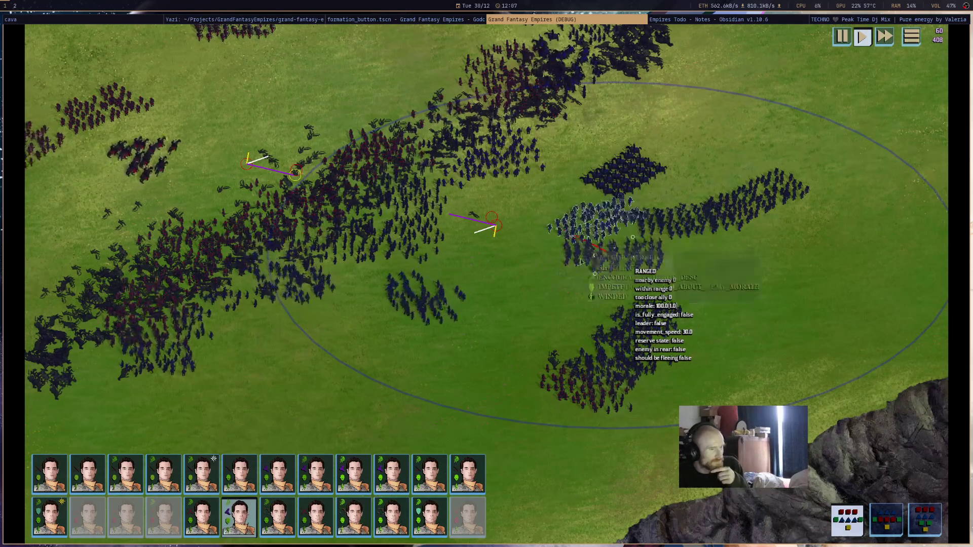
{"action": "left_click_drag", "start_coordinate": [492, 248], "coordinate": [620, 291]}
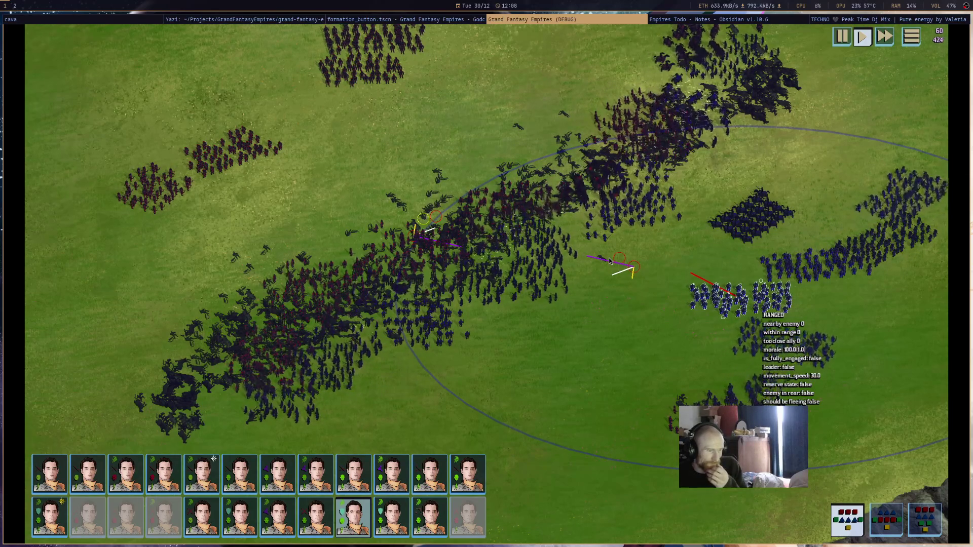
{"action": "key", "text": "Tab"}
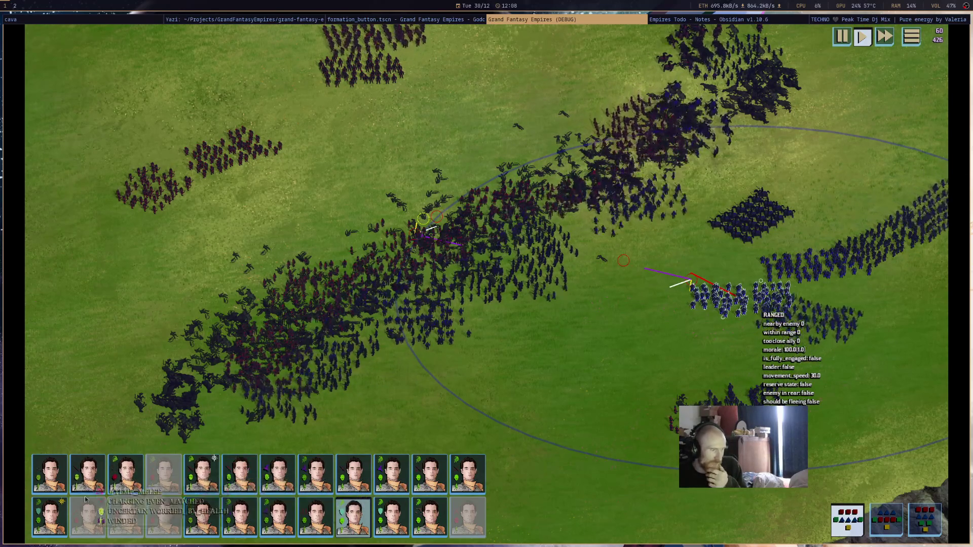
{"action": "left_click", "coordinate": [848, 476]}
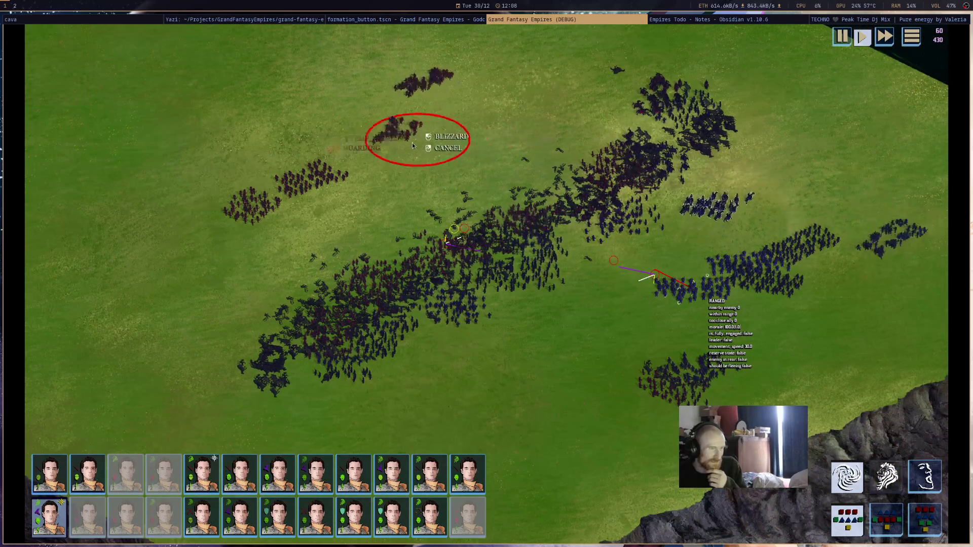
Cast Blizzard on the northern enemy group, then arm the fifth top-row hero's Resurrection spell.
{"action": "left_click", "coordinate": [707, 150]}
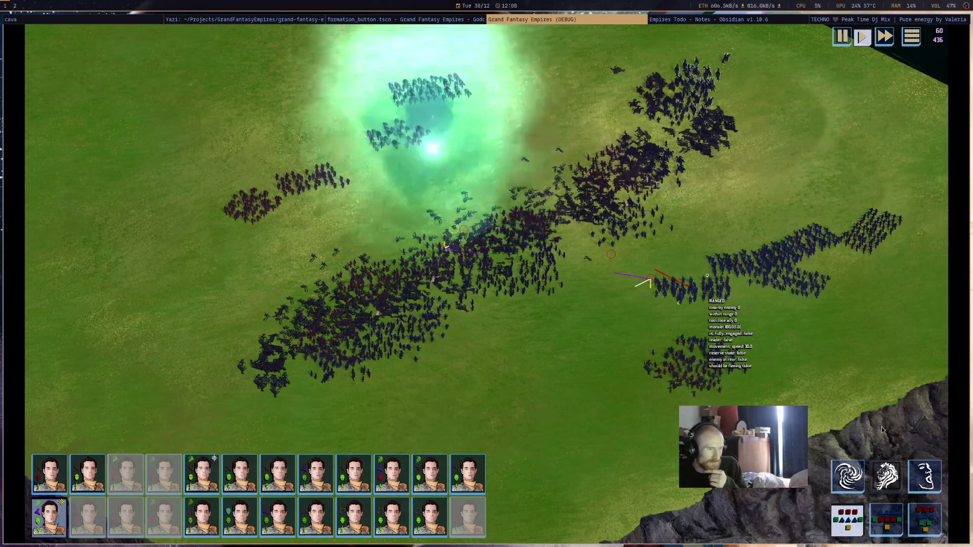
{"action": "left_click", "coordinate": [935, 485]}
{"action": "left_click", "coordinate": [679, 71]}
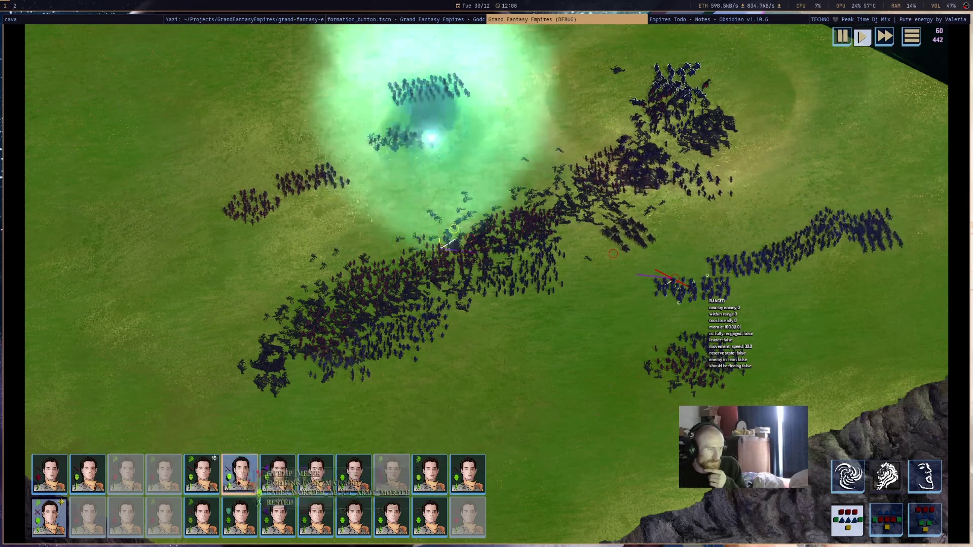
{"action": "left_click", "coordinate": [213, 485]}
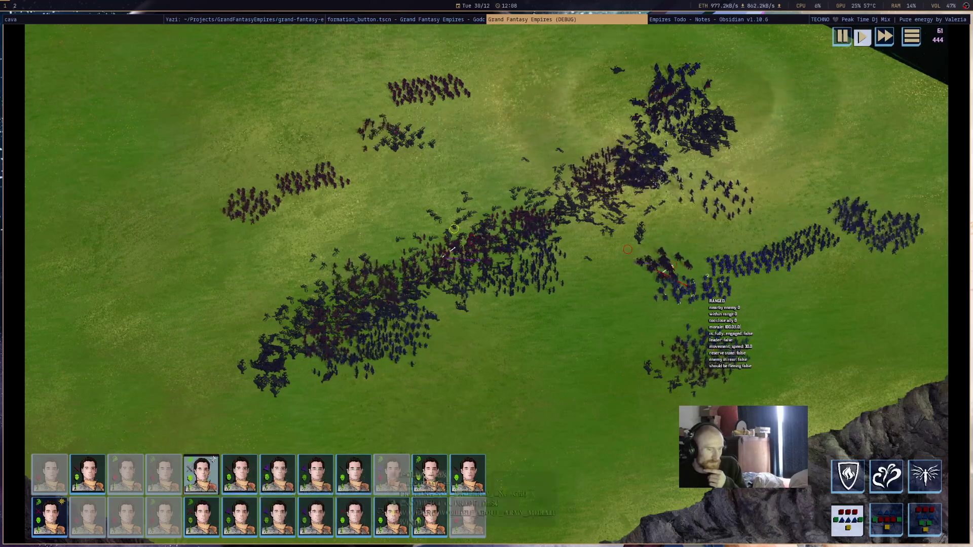
{"action": "left_click", "coordinate": [924, 478]}
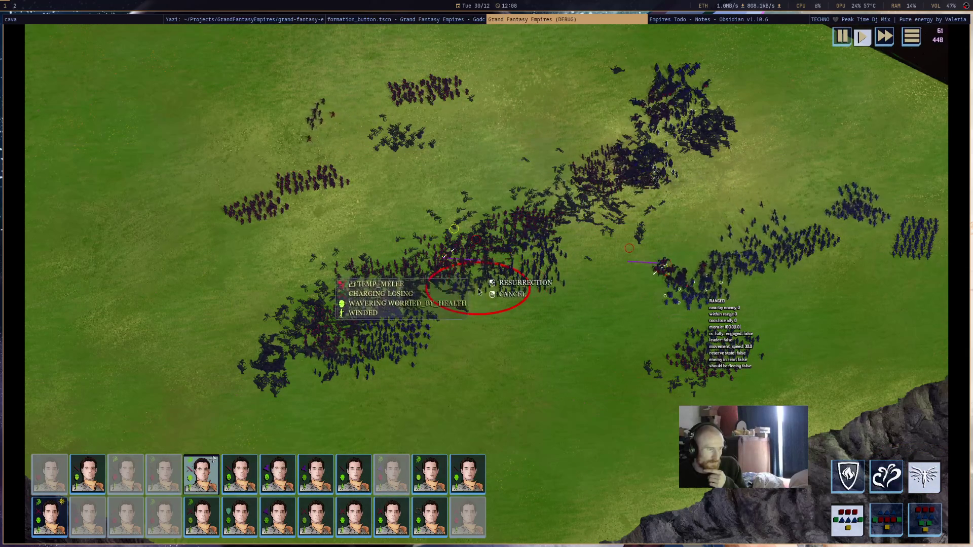
Cast Resurrection onto the battlefield and deselect the hero to let the fight continue.
{"action": "left_click", "coordinate": [479, 290]}
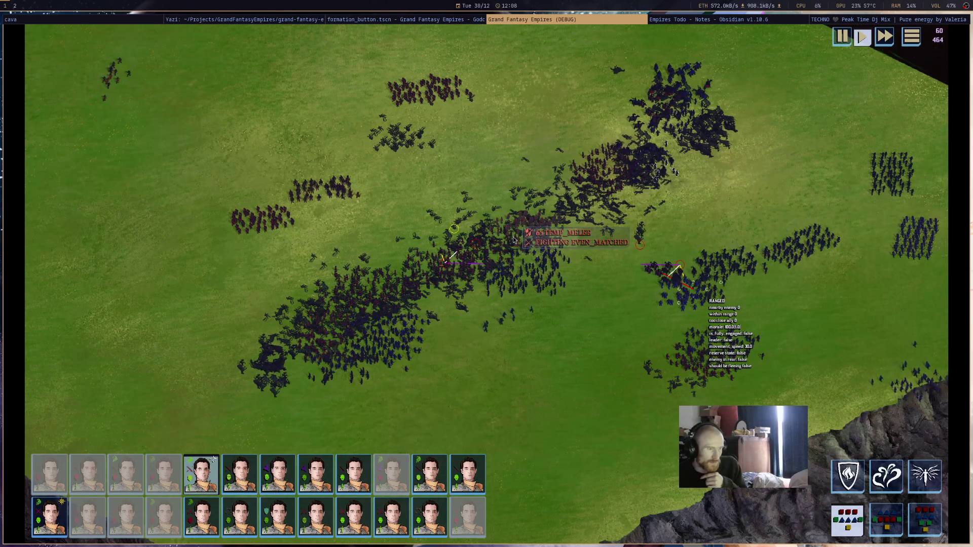
{"action": "left_click", "coordinate": [464, 281]}
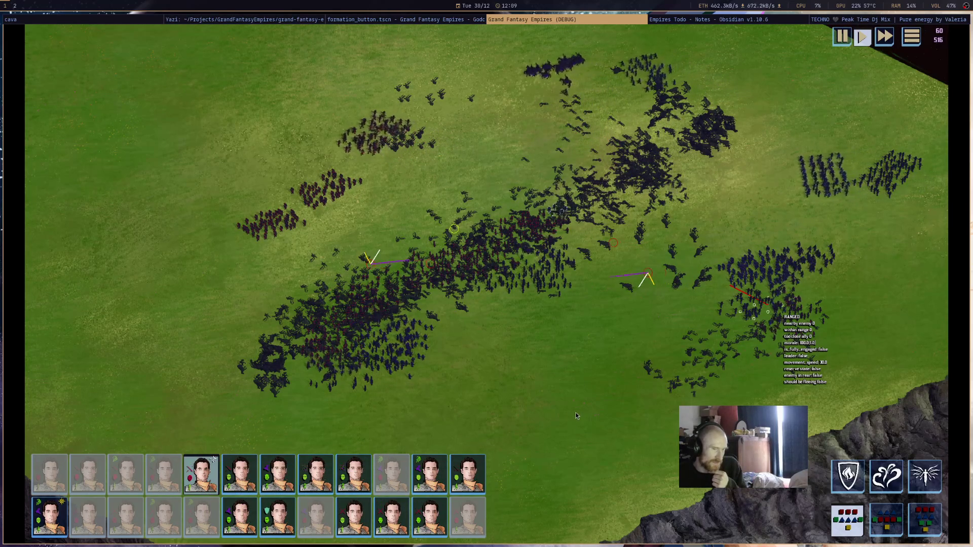
Survey the whole battlefield, then order the cavalry hero Galahad to attack an enemy melee unit.
{"action": "scroll", "coordinate": [573, 412], "scroll_direction": "down", "scroll_amount": 5}
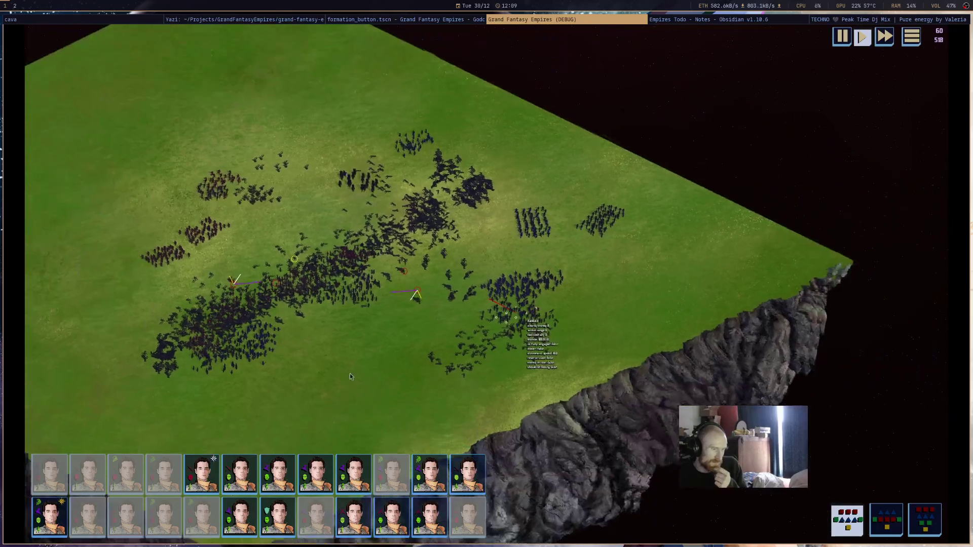
{"action": "left_click_drag", "start_coordinate": [350, 374], "coordinate": [461, 384]}
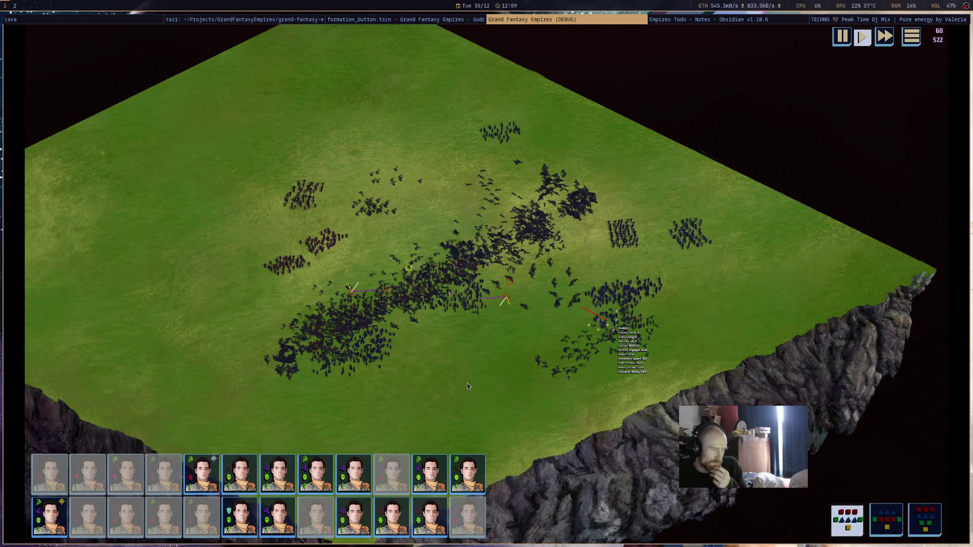
{"action": "scroll", "coordinate": [467, 386], "scroll_direction": "up", "scroll_amount": 3}
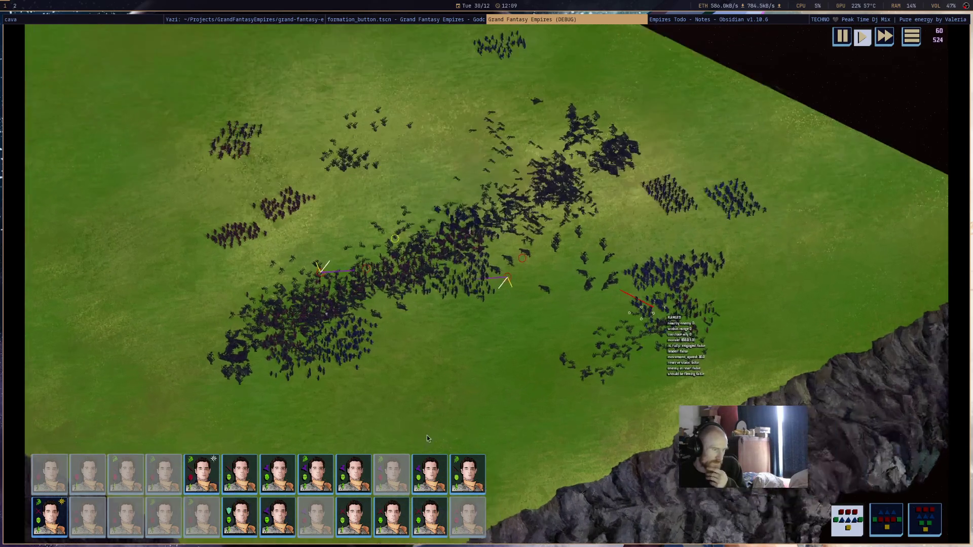
{"action": "mouse_move", "coordinate": [392, 517]}
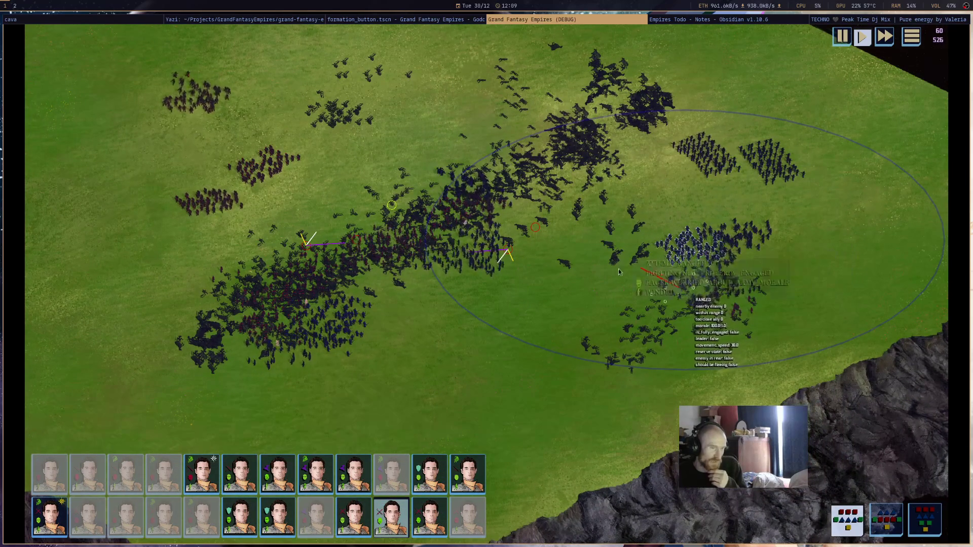
{"action": "mouse_move", "coordinate": [495, 249]}
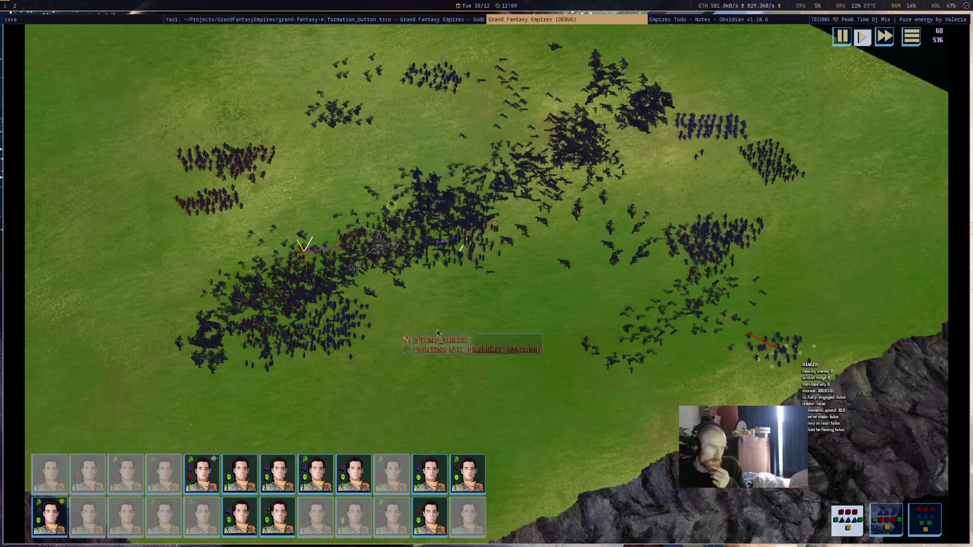
{"action": "left_click", "coordinate": [426, 197]}
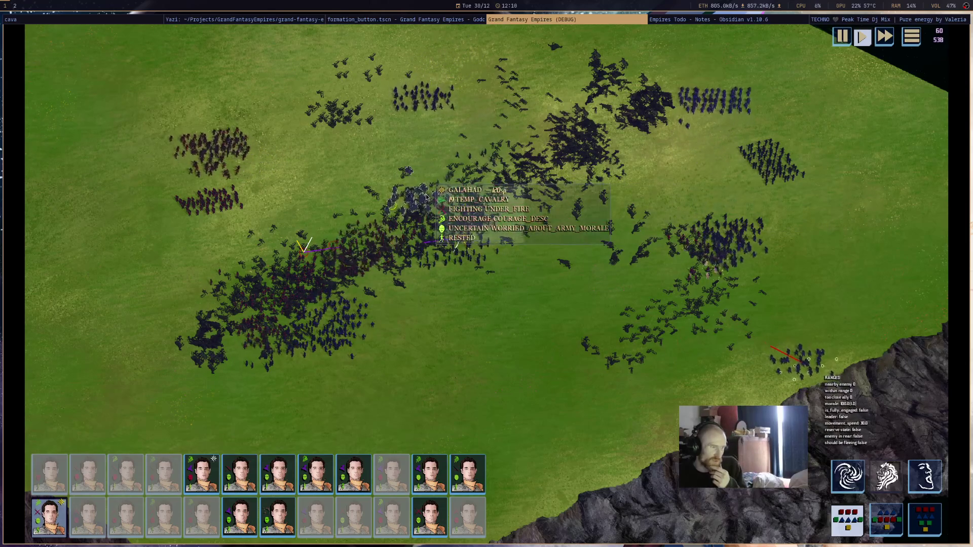
{"action": "left_click", "coordinate": [692, 240]}
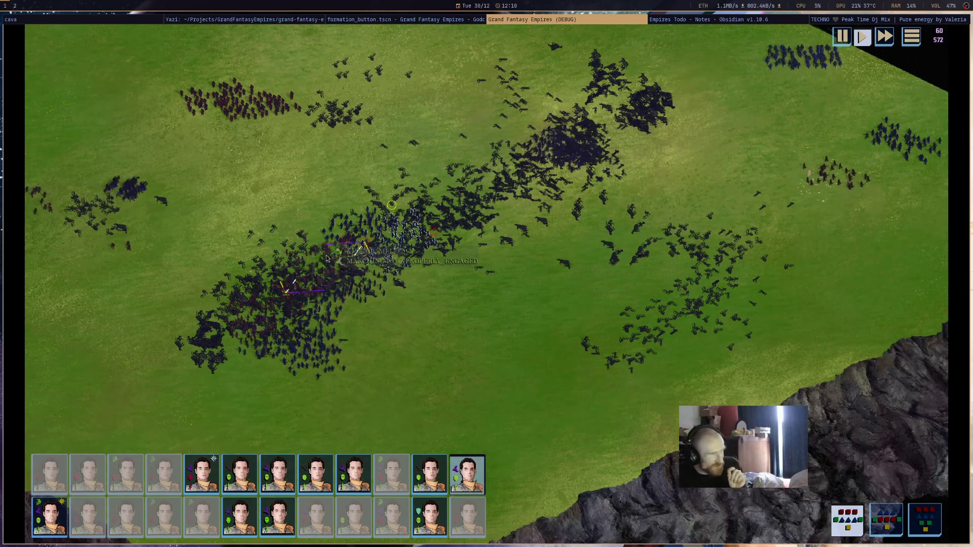
Pan the camera left and right along the battle line and select the fifth top-row hero.
{"action": "key", "text": "Left"}
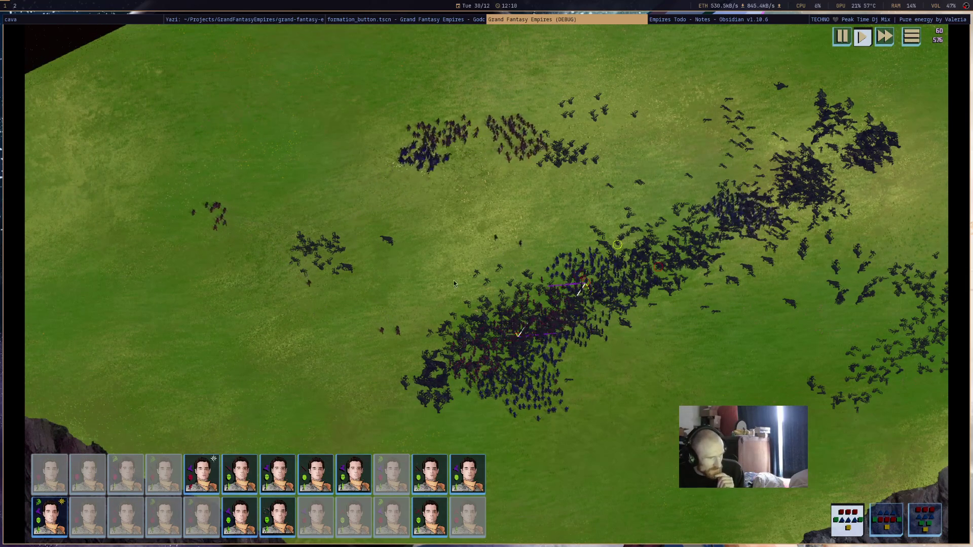
{"action": "key", "text": "Right"}
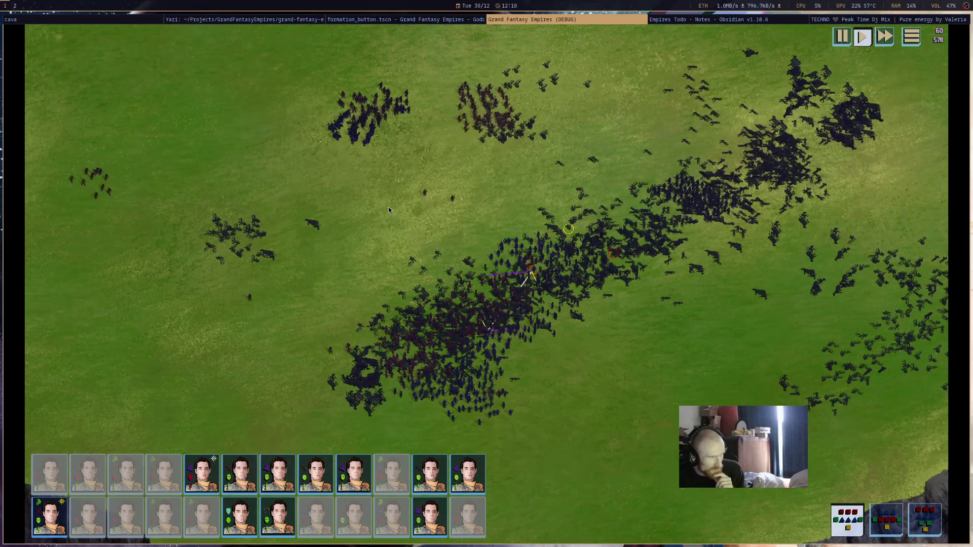
{"action": "key", "text": "Right"}
{"action": "key", "text": "Right"}
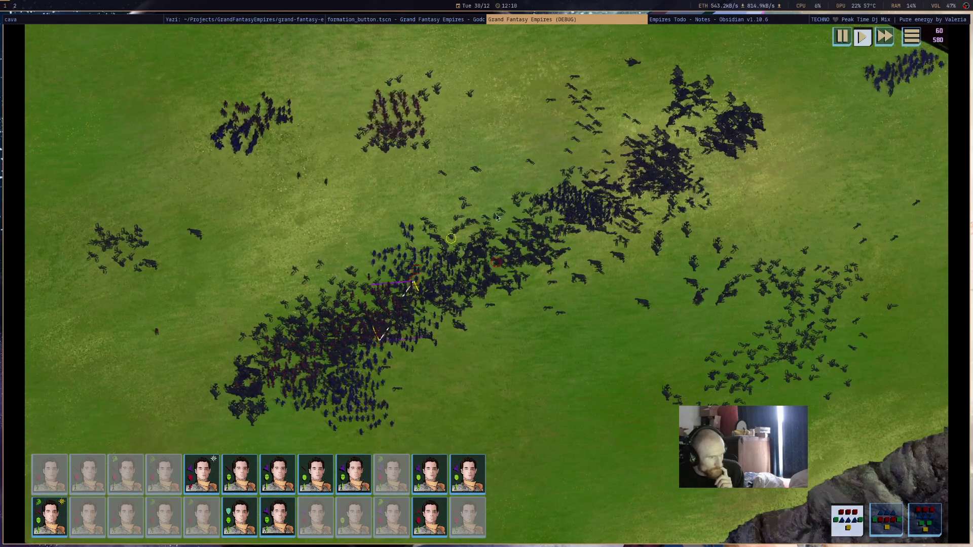
{"action": "left_click", "coordinate": [212, 479]}
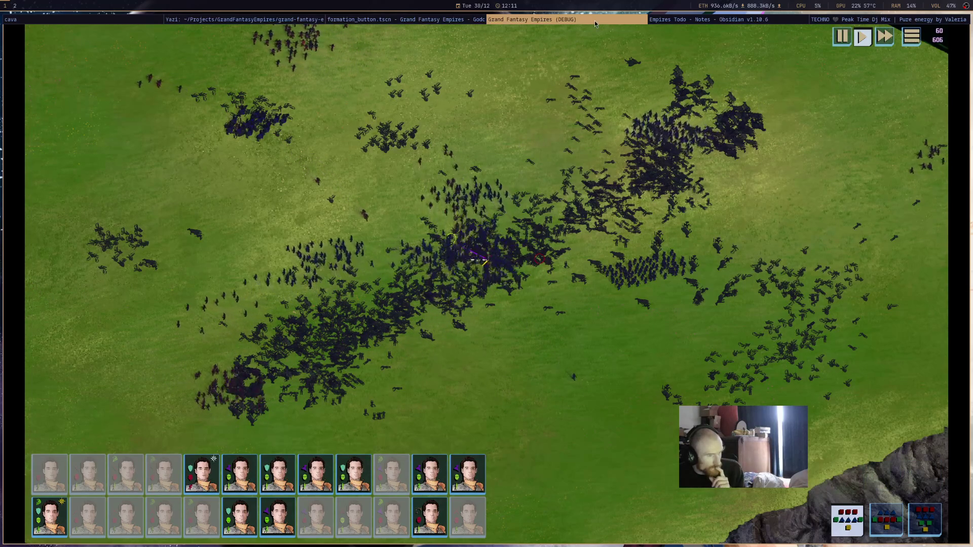
{"action": "scroll", "coordinate": [594, 20], "scroll_direction": "down", "scroll_amount": 1}
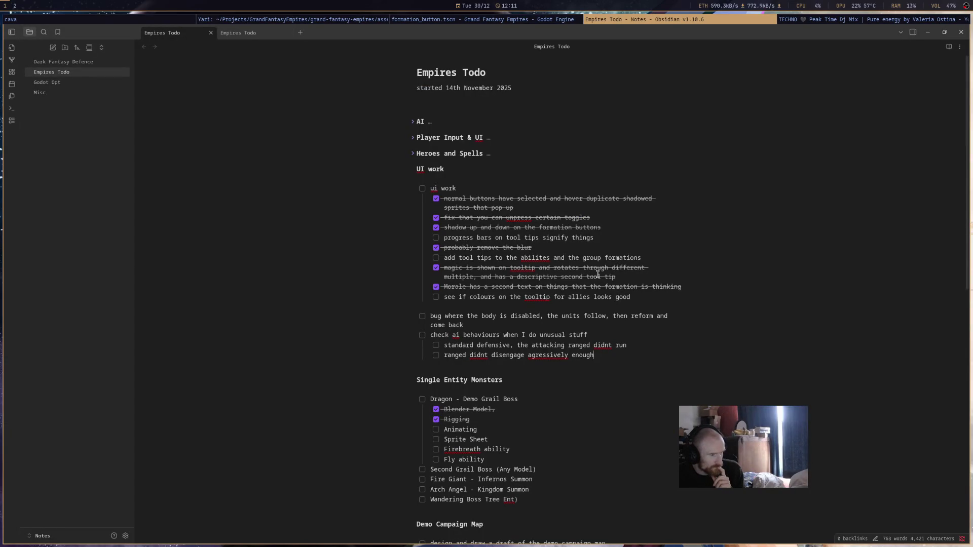
Place the caret after the 'come back' item in the Empires Todo note.
{"action": "left_click", "coordinate": [606, 326]}
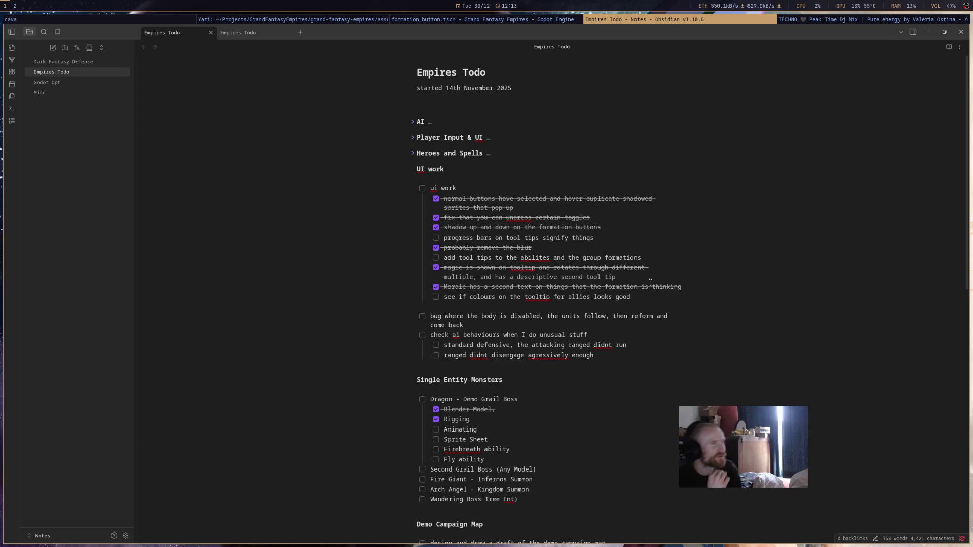
Return to Godot and run the project to reach the battle deployment screen.
{"action": "key", "text": "alt+Tab"}
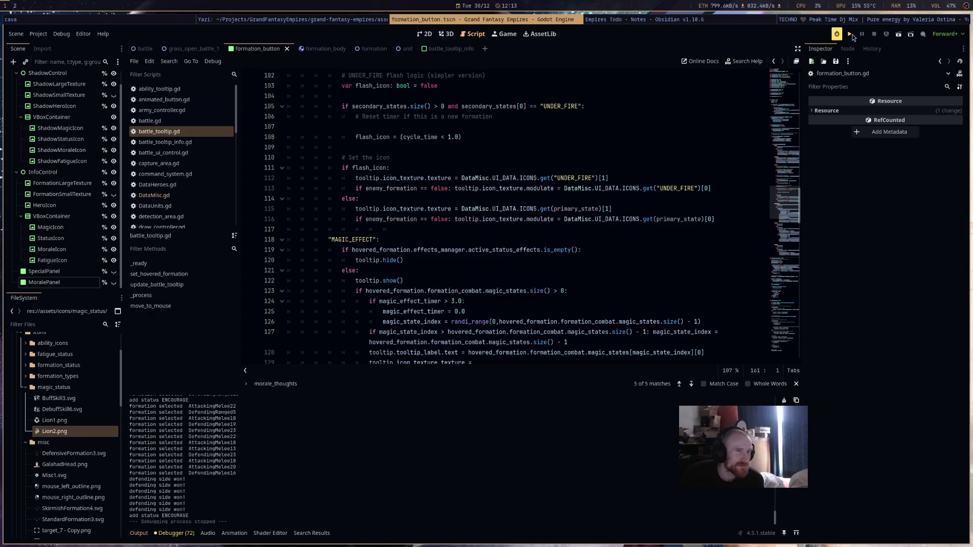
{"action": "left_click", "coordinate": [850, 34]}
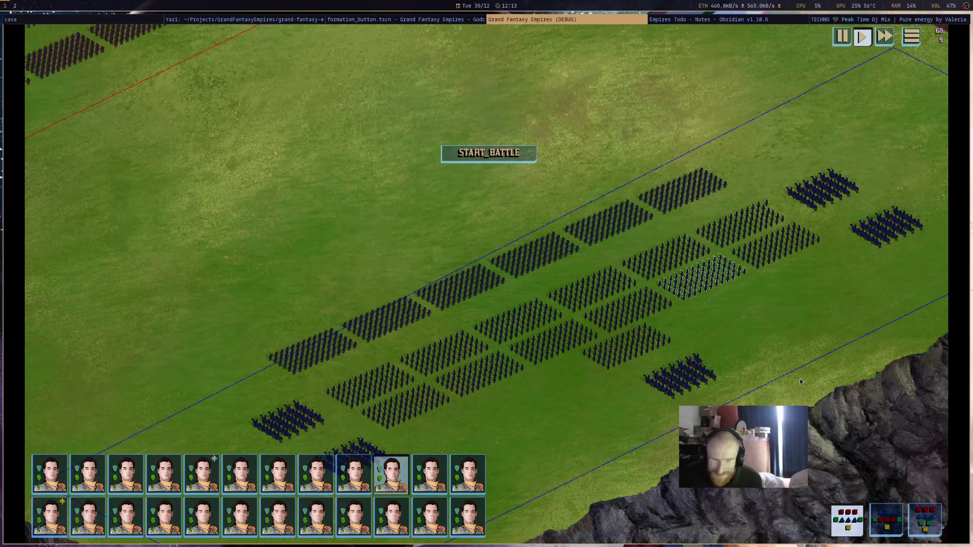
Start the battle, pan toward the enemy formations, and go back to the Godot script editor.
{"action": "left_click", "coordinate": [516, 160]}
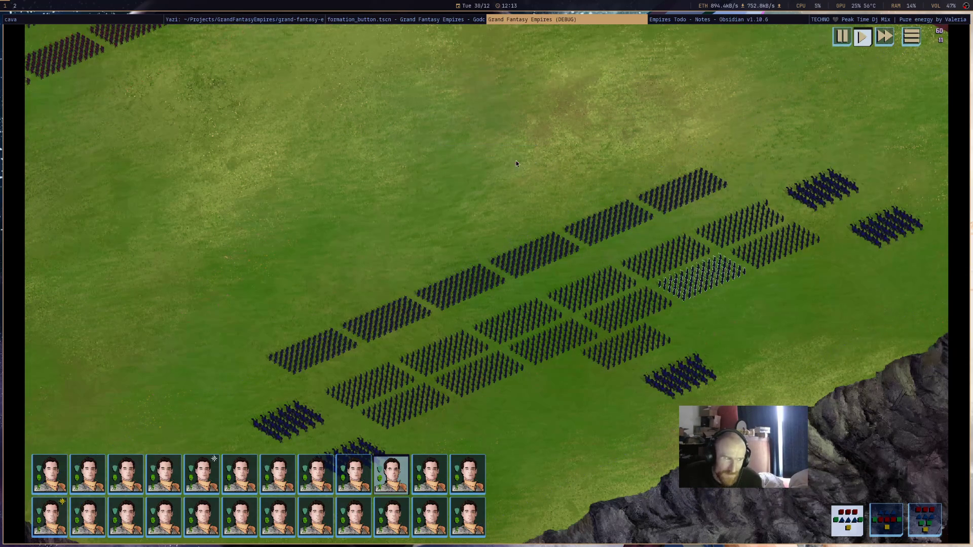
{"action": "left_click_drag", "start_coordinate": [543, 170], "coordinate": [636, 196]}
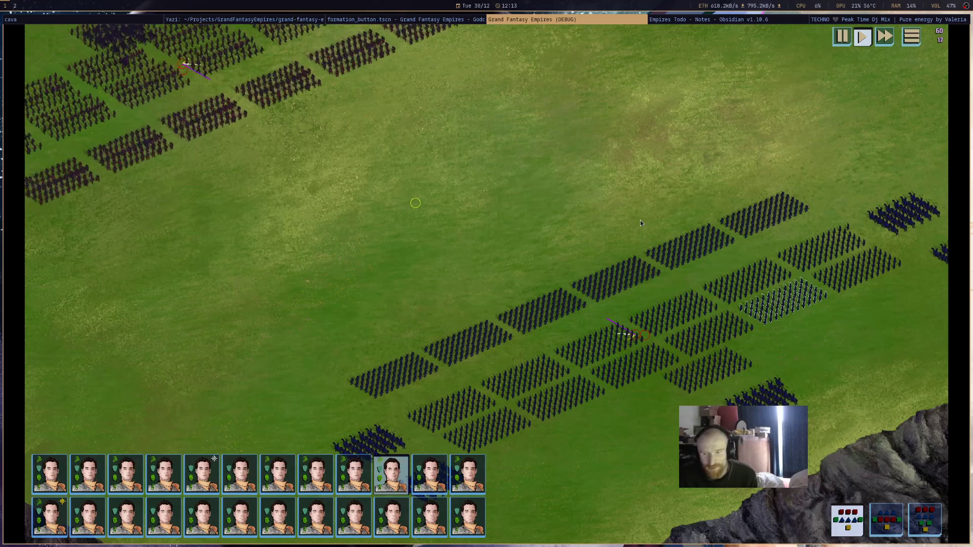
{"action": "key", "text": "alt+Tab"}
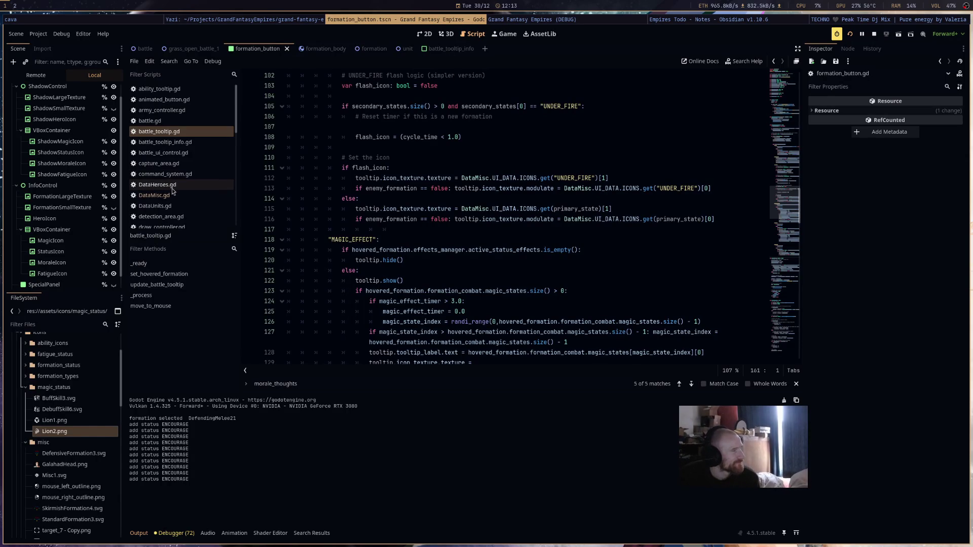
{"action": "scroll", "coordinate": [202, 214], "scroll_direction": "down", "scroll_amount": 2}
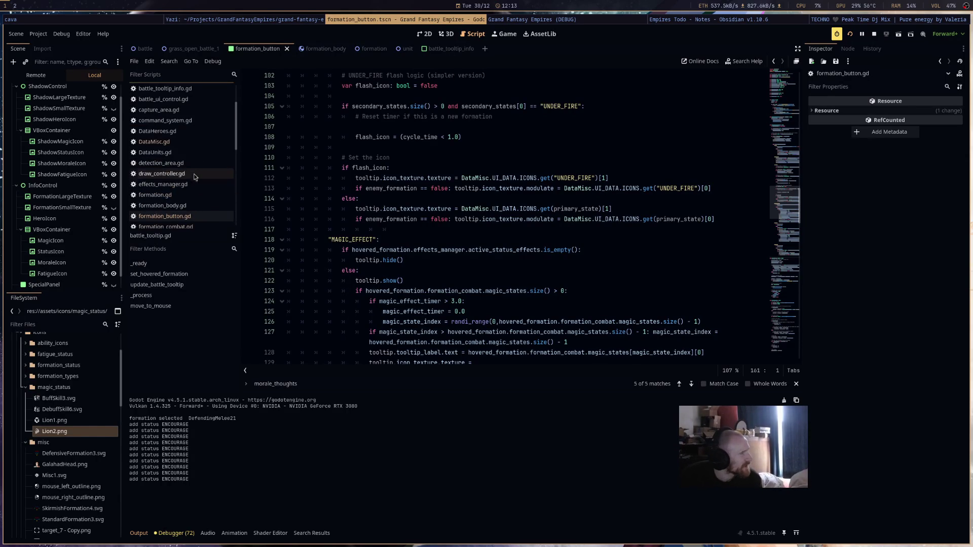
{"action": "scroll", "coordinate": [196, 162], "scroll_direction": "down", "scroll_amount": 4}
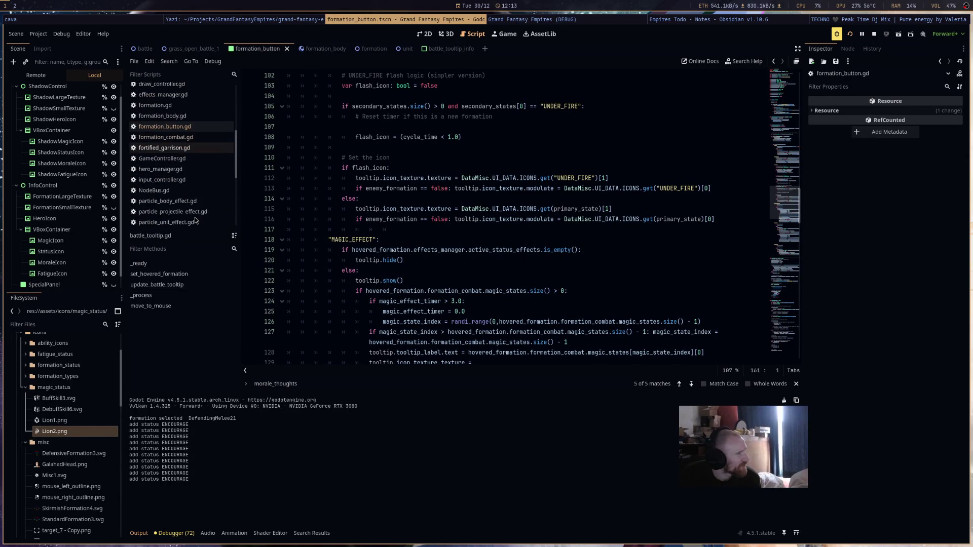
{"action": "scroll", "coordinate": [198, 195], "scroll_direction": "up", "scroll_amount": 5}
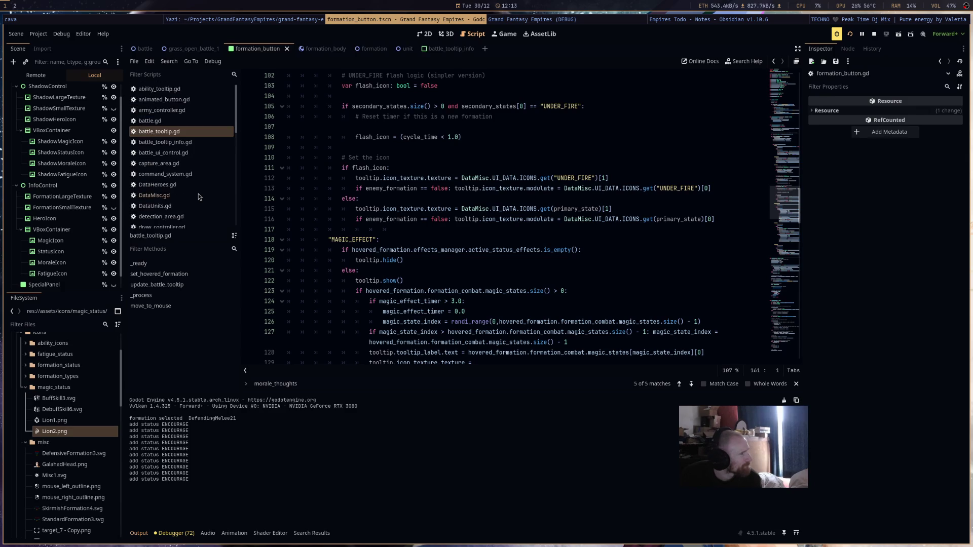
{"action": "scroll", "coordinate": [199, 197], "scroll_direction": "down", "scroll_amount": 6}
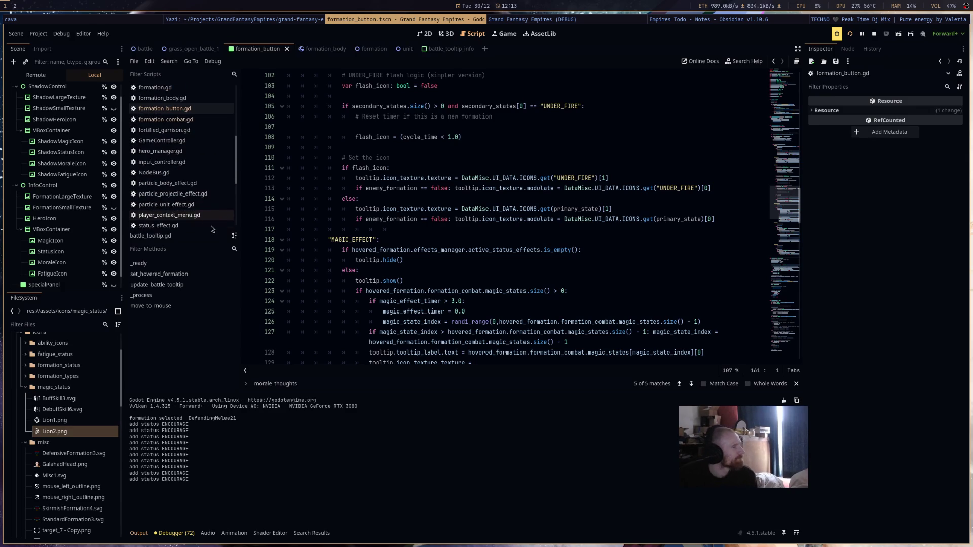
{"action": "scroll", "coordinate": [216, 209], "scroll_direction": "down", "scroll_amount": 1}
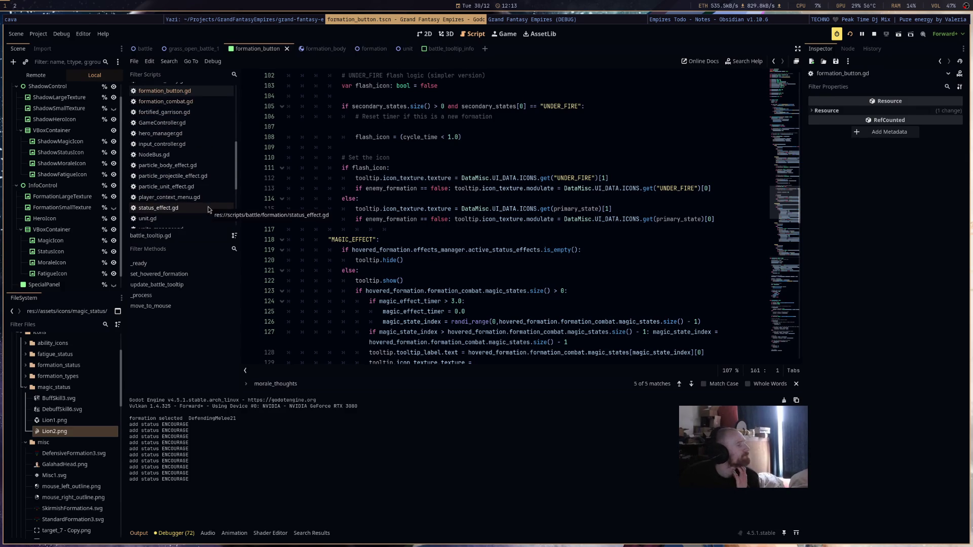
In unit.gd, change line 75's dead-unit fade alpha from 0.9 to 0.7, then rerun the game.
{"action": "scroll", "coordinate": [205, 197], "scroll_direction": "down", "scroll_amount": 2}
{"action": "left_click", "coordinate": [192, 165]}
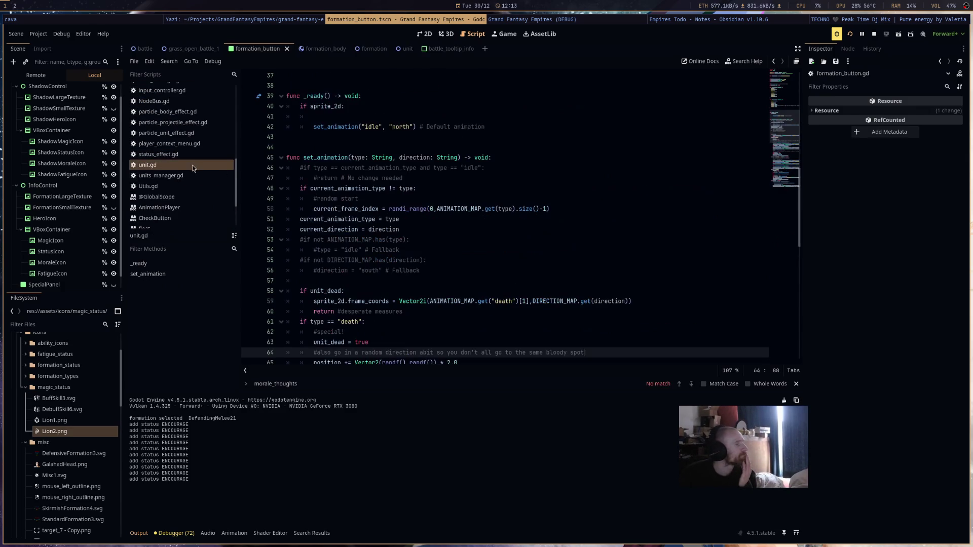
{"action": "scroll", "coordinate": [602, 296], "scroll_direction": "down", "scroll_amount": 5}
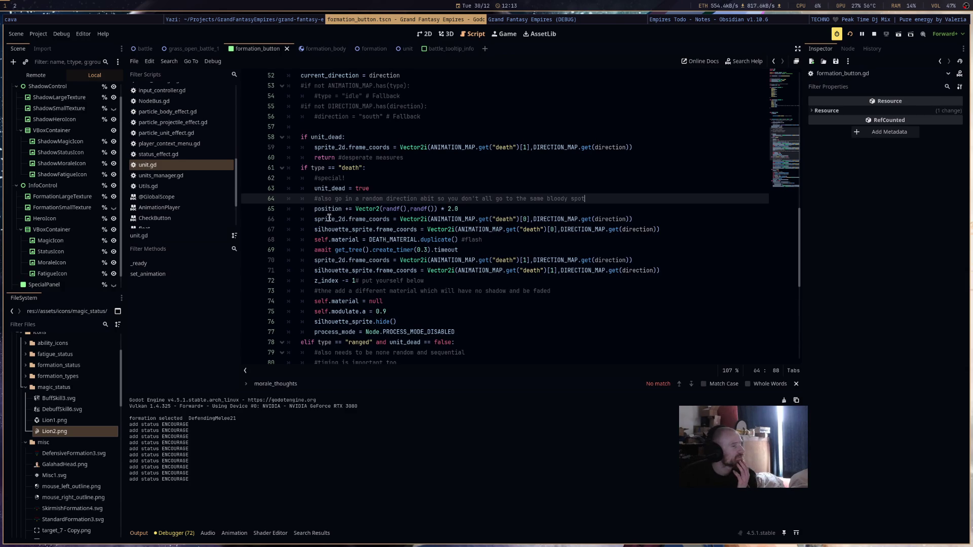
{"action": "mouse_move", "coordinate": [339, 240]}
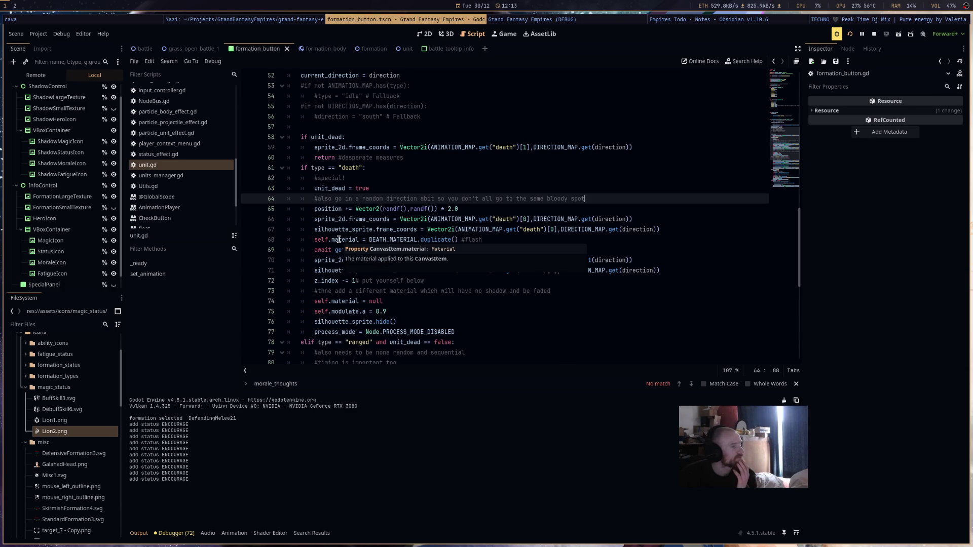
{"action": "left_click", "coordinate": [387, 312]}
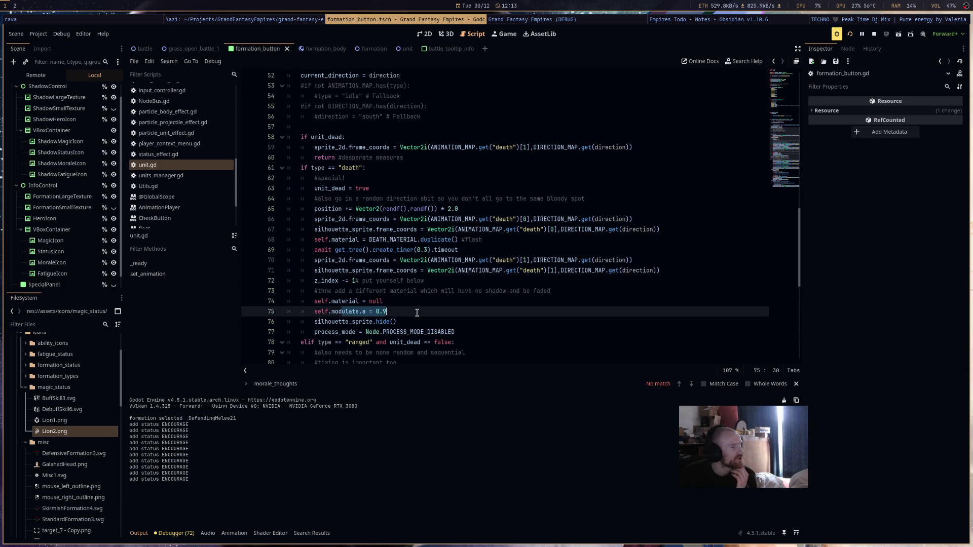
{"action": "left_click", "coordinate": [383, 312]}
{"action": "key", "text": "Delete"}
{"action": "type", "text": "7"}
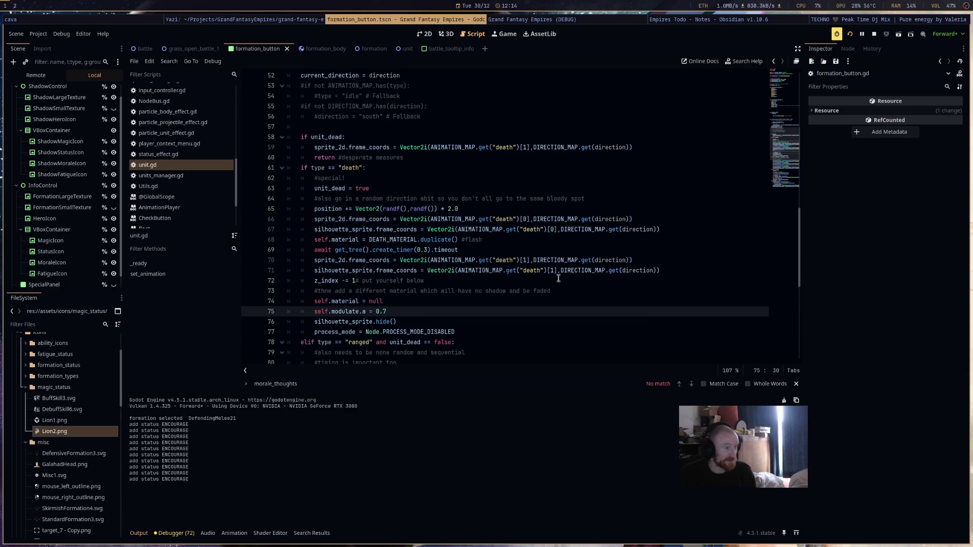
{"action": "left_click", "coordinate": [851, 35]}
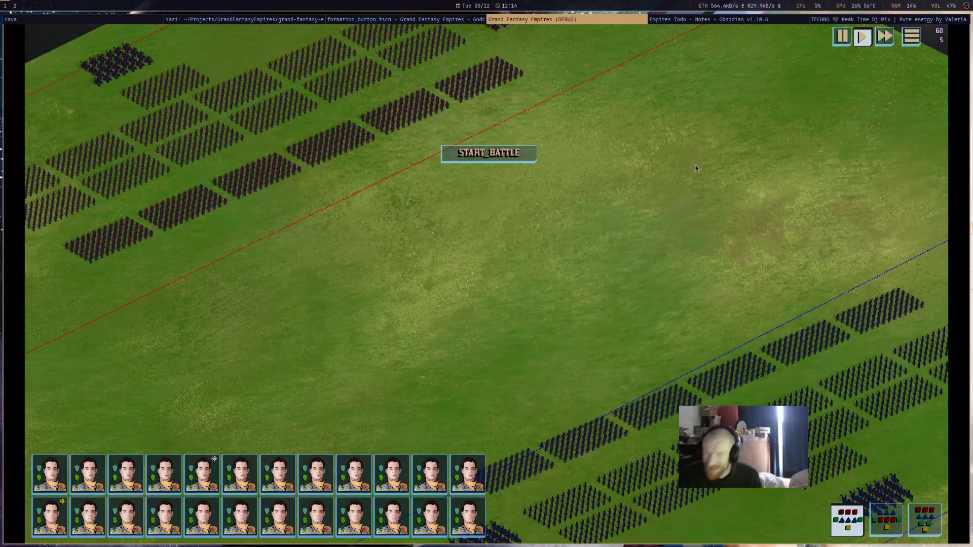
Start the relaunched battle, inspect a blue formation, pan toward the blue army, and fast-forward.
{"action": "left_click", "coordinate": [517, 162]}
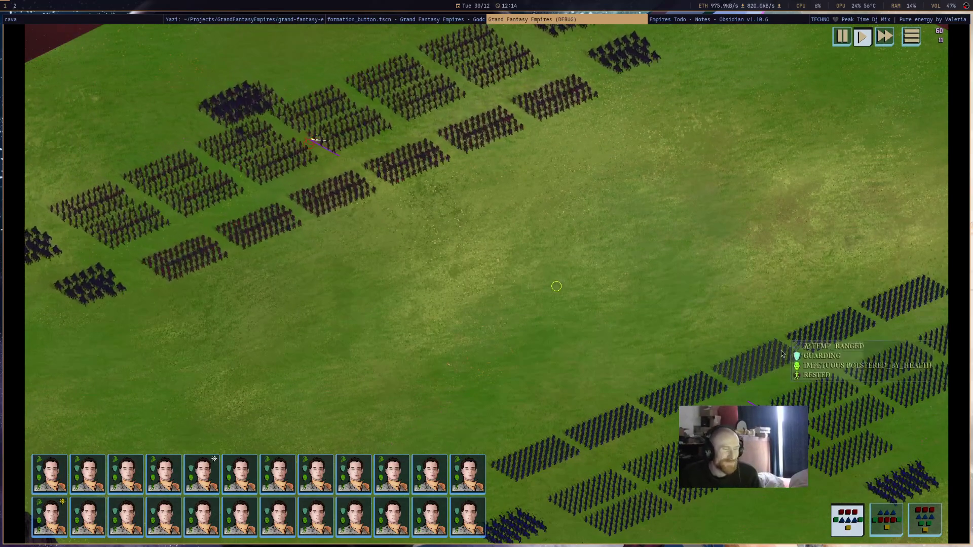
{"action": "left_click", "coordinate": [775, 355]}
{"action": "left_click_drag", "start_coordinate": [650, 276], "coordinate": [591, 209]}
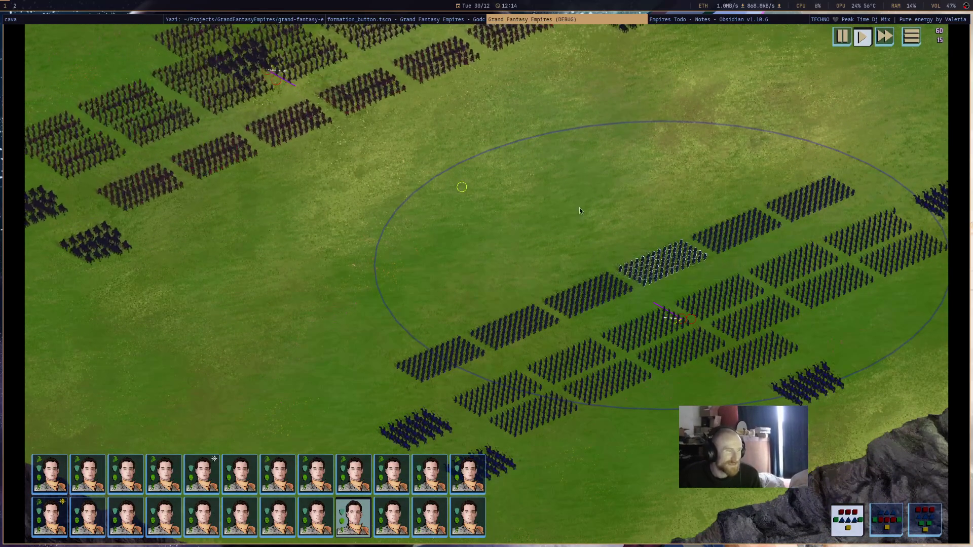
{"action": "left_click", "coordinate": [579, 181]}
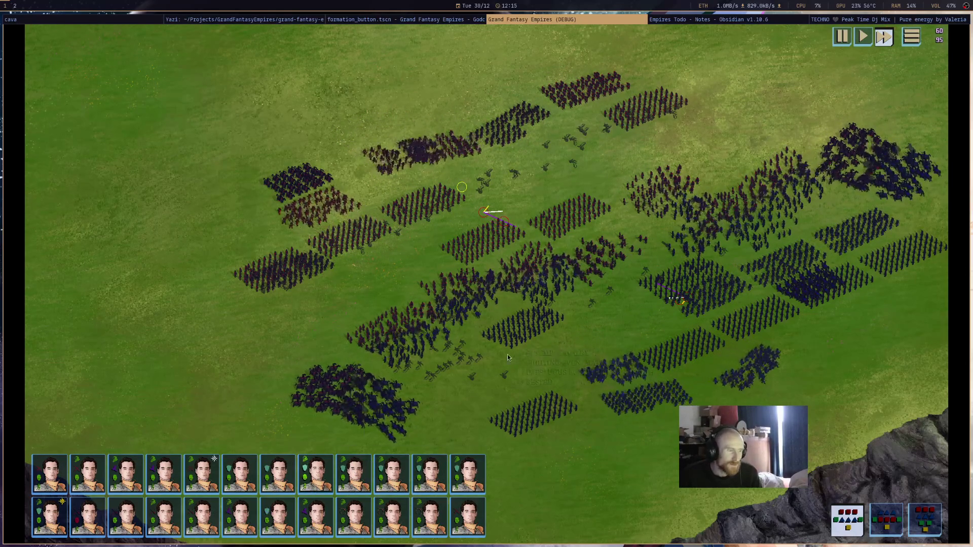
Zoom and pan across the battlefield to the right, up to the rocky map edge.
{"action": "scroll", "coordinate": [436, 387], "scroll_direction": "up", "scroll_amount": 3}
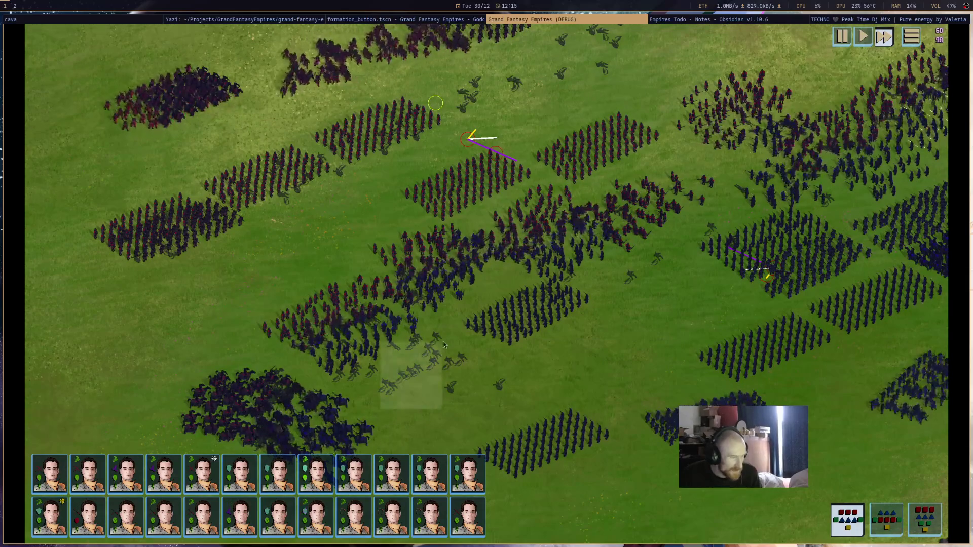
{"action": "left_click_drag", "start_coordinate": [443, 345], "coordinate": [466, 344]}
{"action": "key", "text": "s"}
{"action": "scroll", "coordinate": [505, 336], "scroll_direction": "down", "scroll_amount": 5}
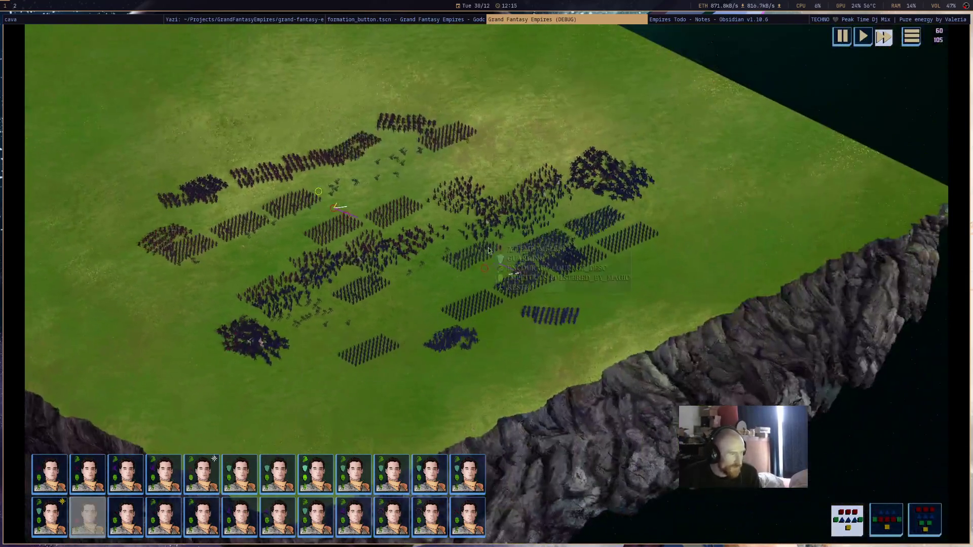
{"action": "scroll", "coordinate": [473, 245], "scroll_direction": "up", "scroll_amount": 5}
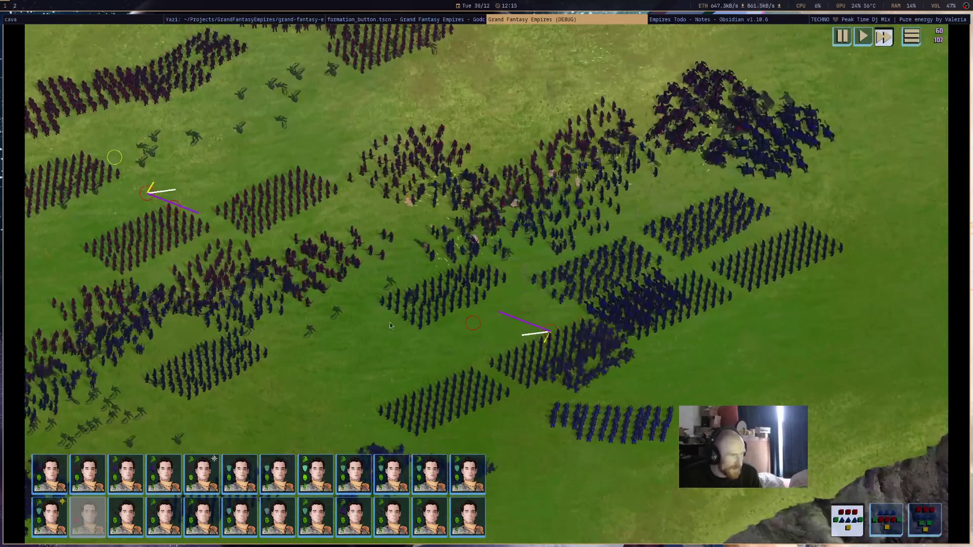
{"action": "left_click_drag", "start_coordinate": [369, 345], "coordinate": [554, 329]}
{"action": "scroll", "coordinate": [555, 330], "scroll_direction": "down", "scroll_amount": 3}
{"action": "mouse_move", "coordinate": [480, 373]}
{"action": "left_mouse_down"}
{"action": "mouse_move", "coordinate": [638, 245]}
{"action": "mouse_move", "coordinate": [460, 341]}
{"action": "left_mouse_up"}
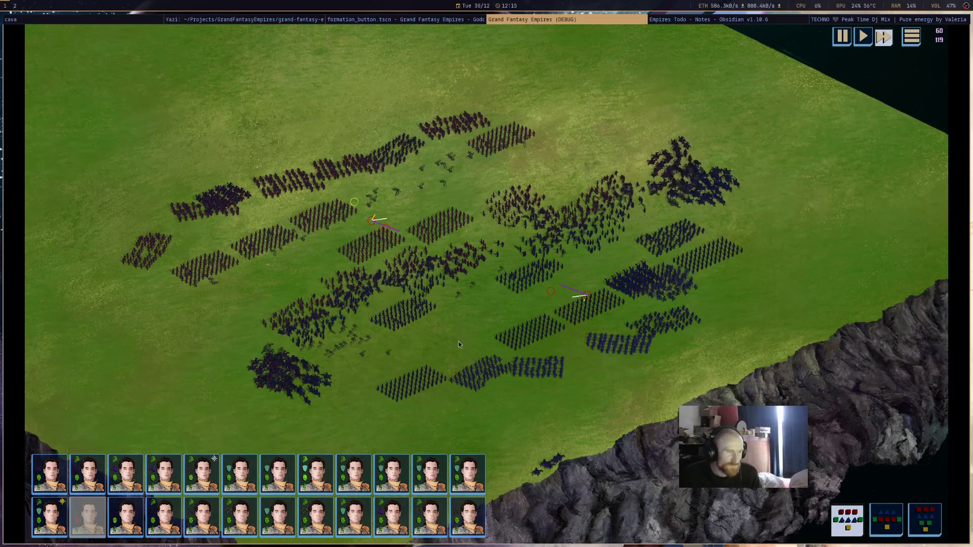
{"action": "scroll", "coordinate": [459, 329], "scroll_direction": "up", "scroll_amount": 3}
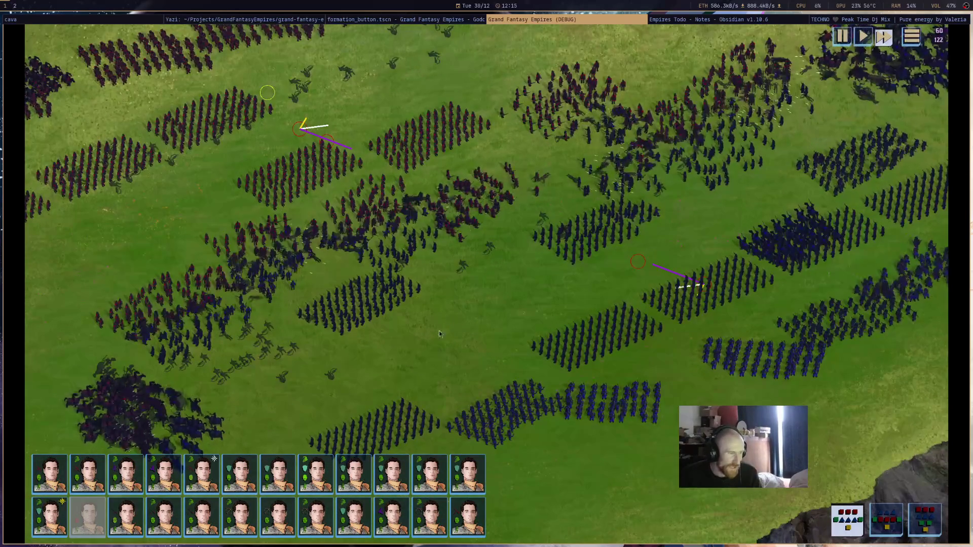
{"action": "left_click_drag", "start_coordinate": [439, 333], "coordinate": [677, 200]}
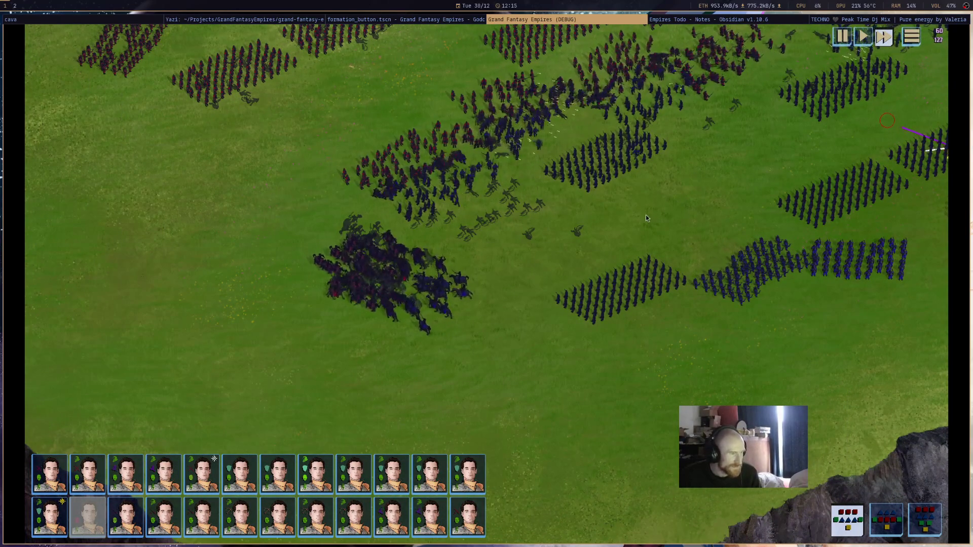
Pan back left toward the cliffs, then close the game and bring up the Empires Todo note.
{"action": "scroll", "coordinate": [594, 219], "scroll_direction": "down", "scroll_amount": 3}
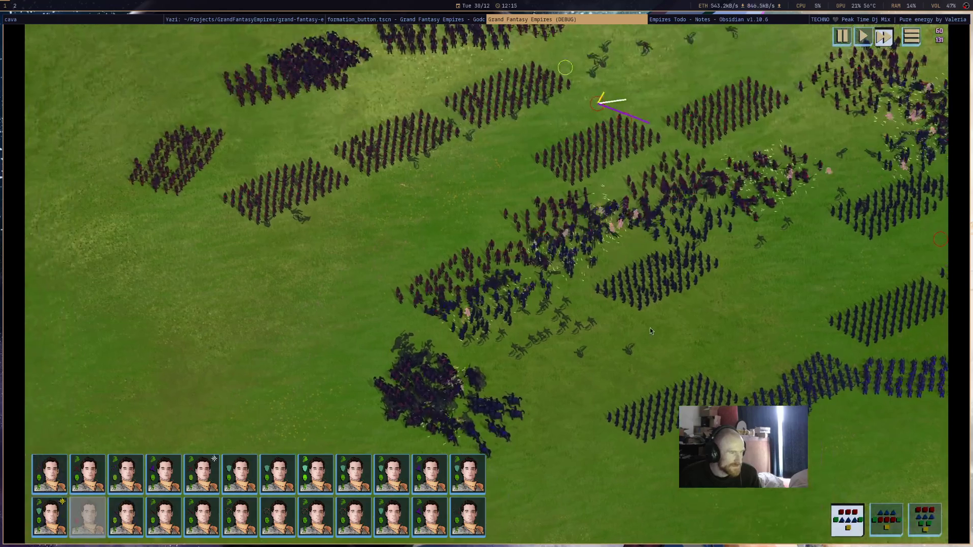
{"action": "scroll", "coordinate": [604, 229], "scroll_direction": "up", "scroll_amount": 3}
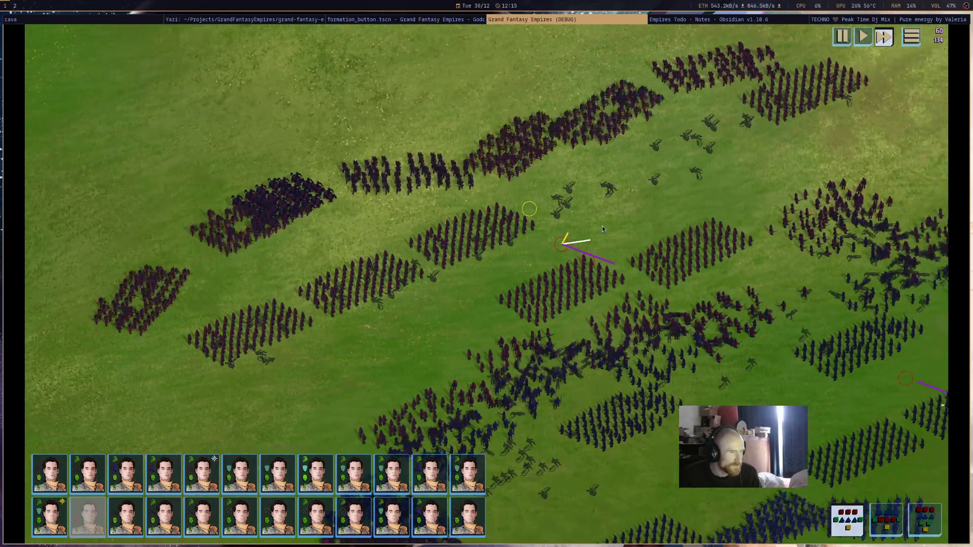
{"action": "scroll", "coordinate": [502, 240], "scroll_direction": "down", "scroll_amount": 2}
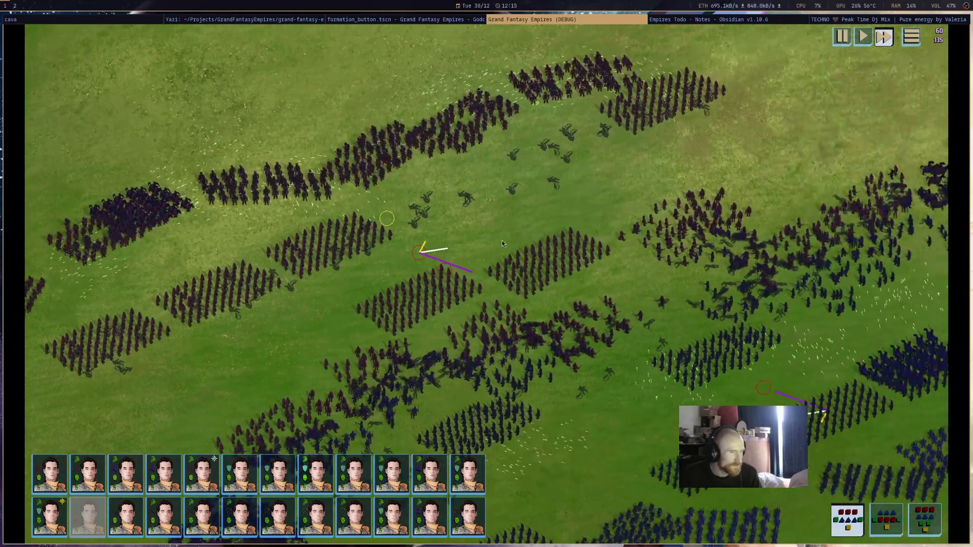
{"action": "scroll", "coordinate": [502, 240], "scroll_direction": "down", "scroll_amount": 3}
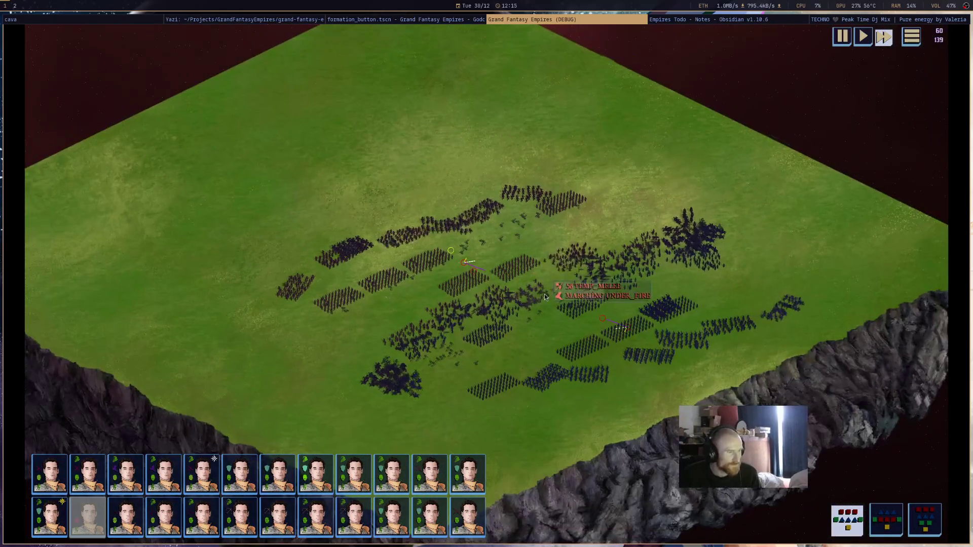
{"action": "scroll", "coordinate": [545, 294], "scroll_direction": "up", "scroll_amount": 2}
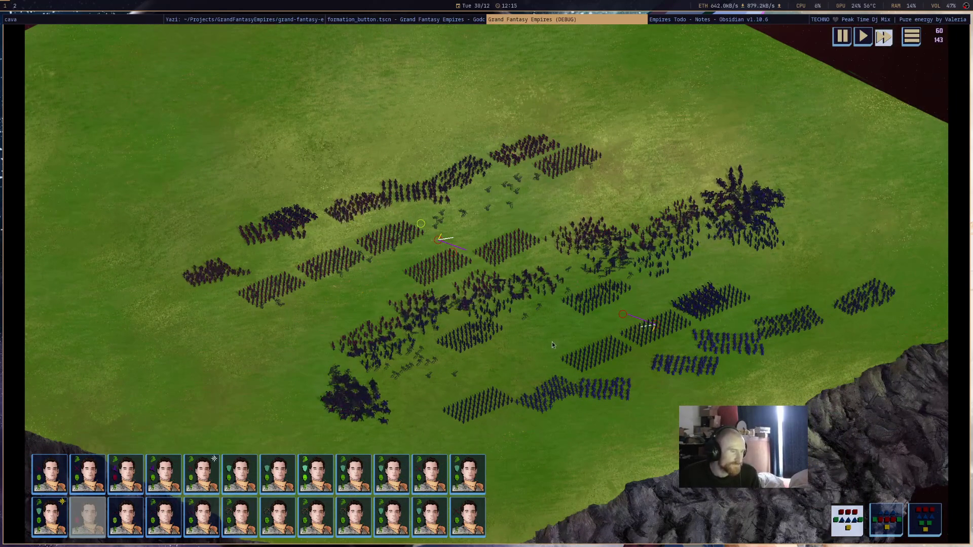
{"action": "scroll", "coordinate": [534, 338], "scroll_direction": "down", "scroll_amount": 2}
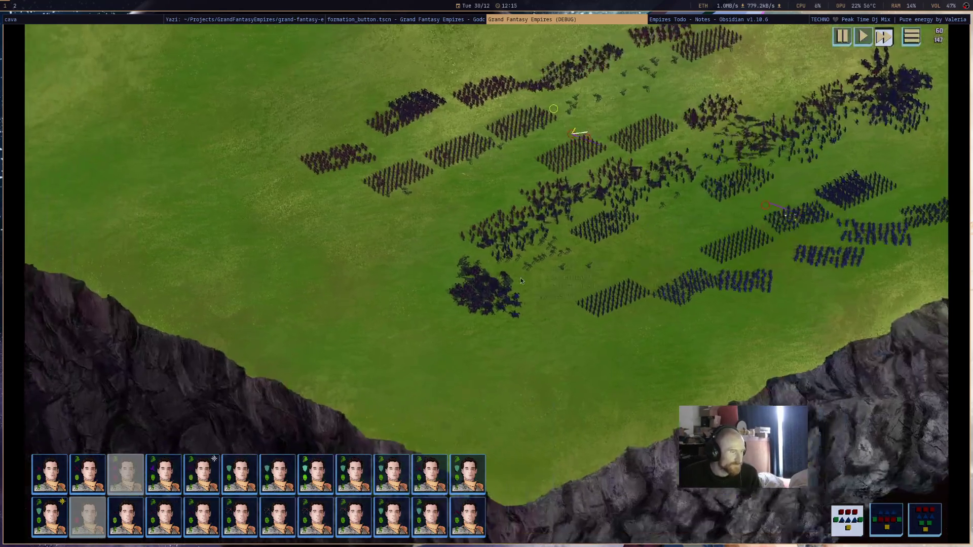
{"action": "scroll", "coordinate": [521, 277], "scroll_direction": "up", "scroll_amount": 3}
{"action": "left_click_drag", "start_coordinate": [613, 275], "coordinate": [466, 282]}
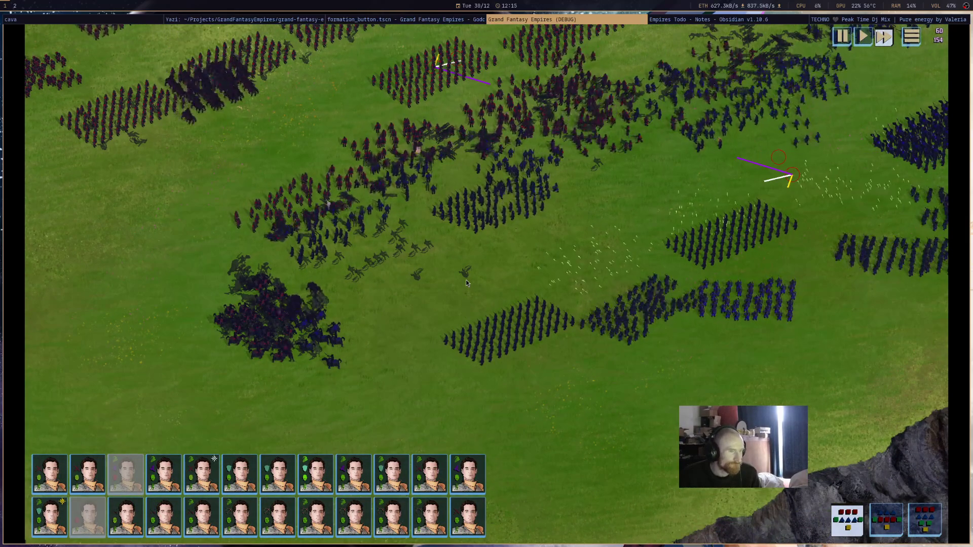
{"action": "scroll", "coordinate": [467, 281], "scroll_direction": "down", "scroll_amount": 2}
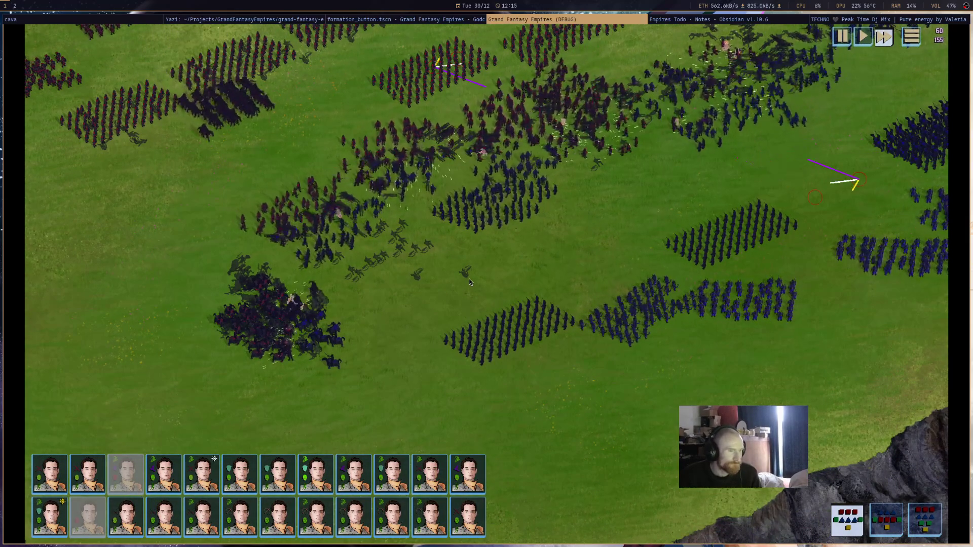
{"action": "scroll", "coordinate": [521, 349], "scroll_direction": "up", "scroll_amount": 2}
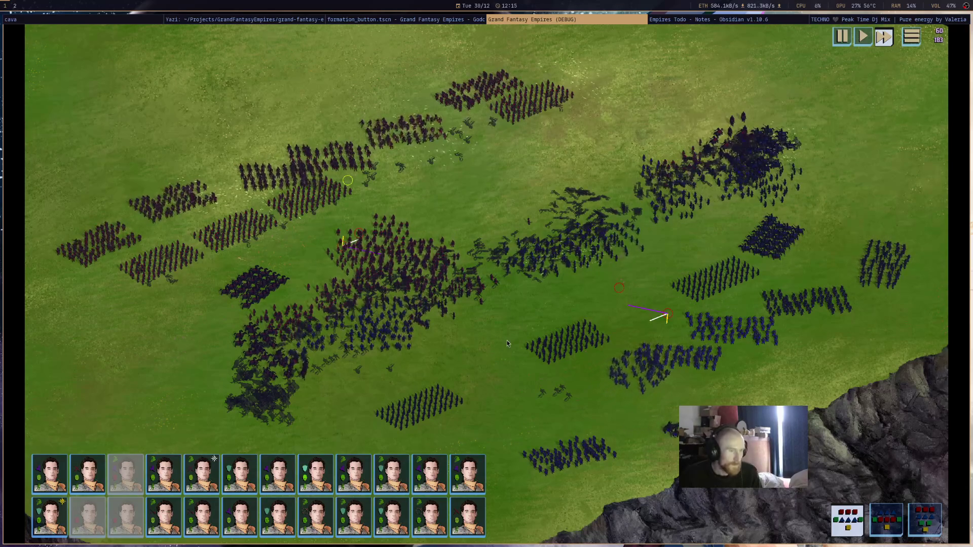
{"action": "middle_click", "coordinate": [557, 25]}
{"action": "left_click", "coordinate": [741, 19]}
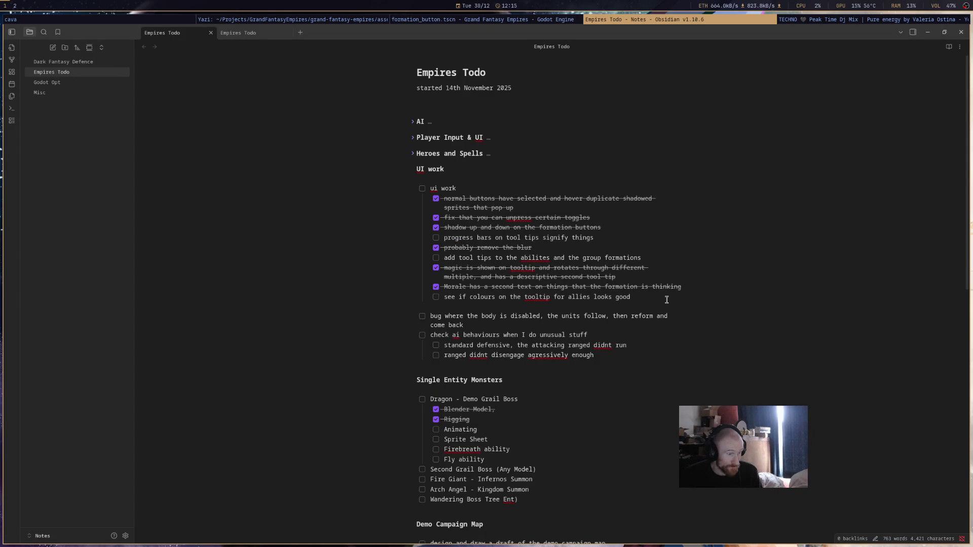
Tick off the 'see if colours on the tooltip for allies looks good' task.
{"action": "left_click", "coordinate": [435, 297]}
{"action": "key", "text": "shift+Home"}
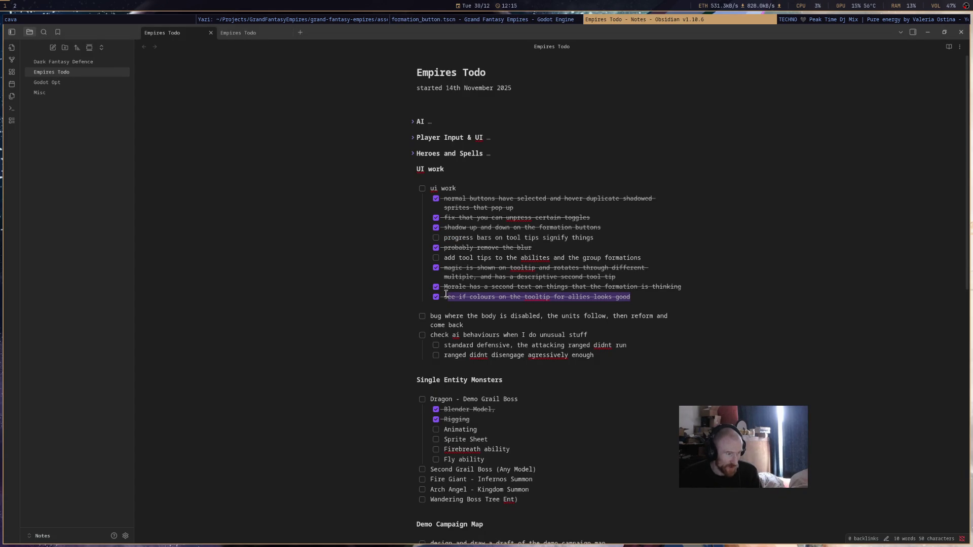
{"action": "left_click", "coordinate": [650, 315]}
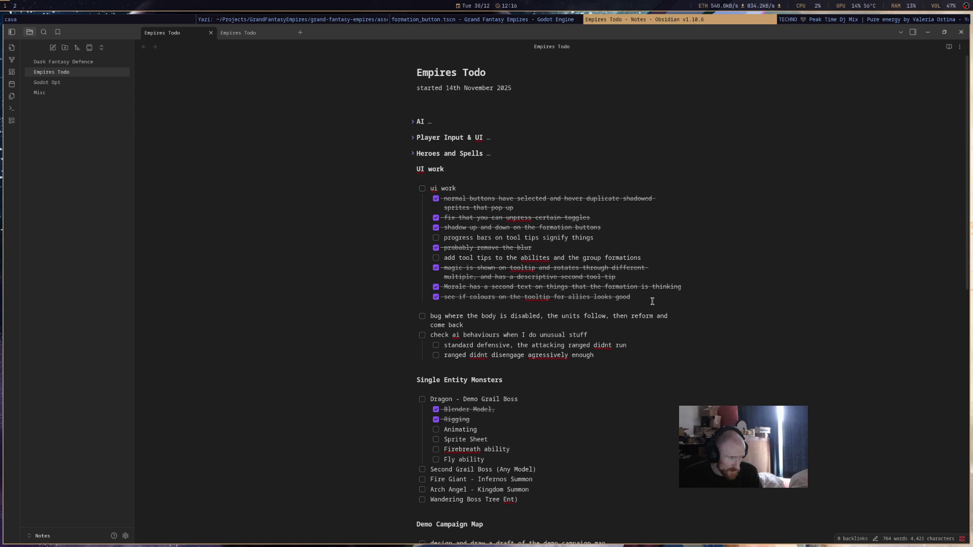
Select the add tool tips line, then highlight the 'progress bars on tool tips' task.
{"action": "left_click", "coordinate": [642, 268]}
{"action": "key", "text": "Up"}
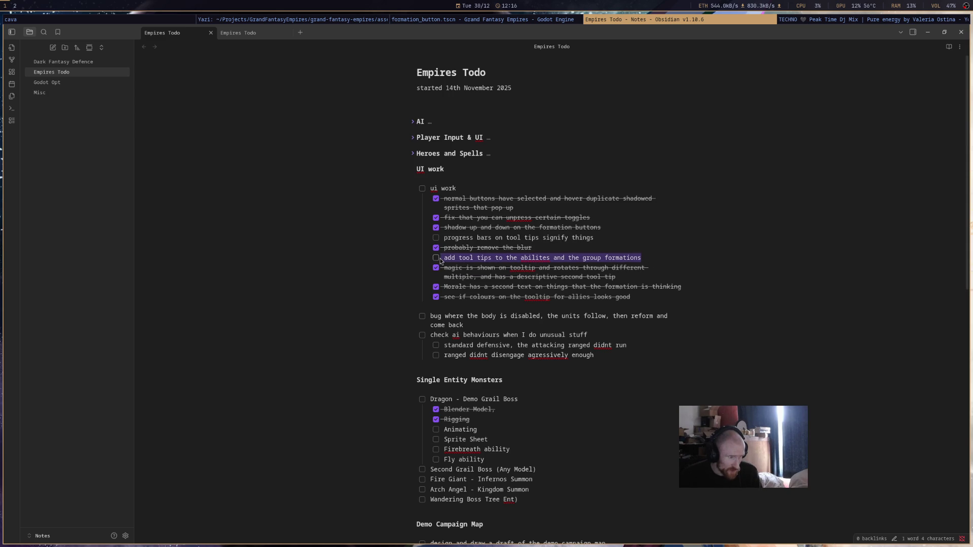
{"action": "key", "text": "shift+Home"}
{"action": "left_click", "coordinate": [662, 269]}
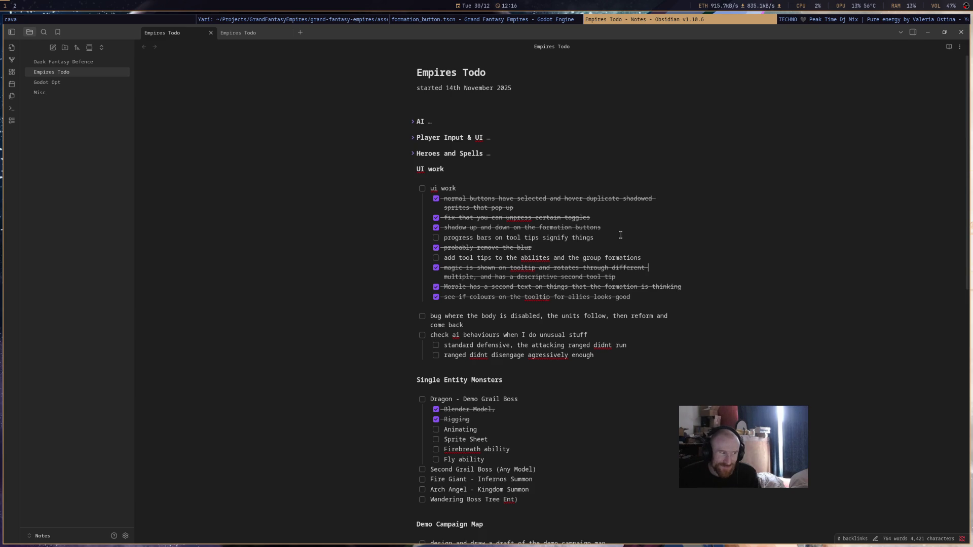
{"action": "left_click_drag", "start_coordinate": [619, 235], "coordinate": [444, 238]}
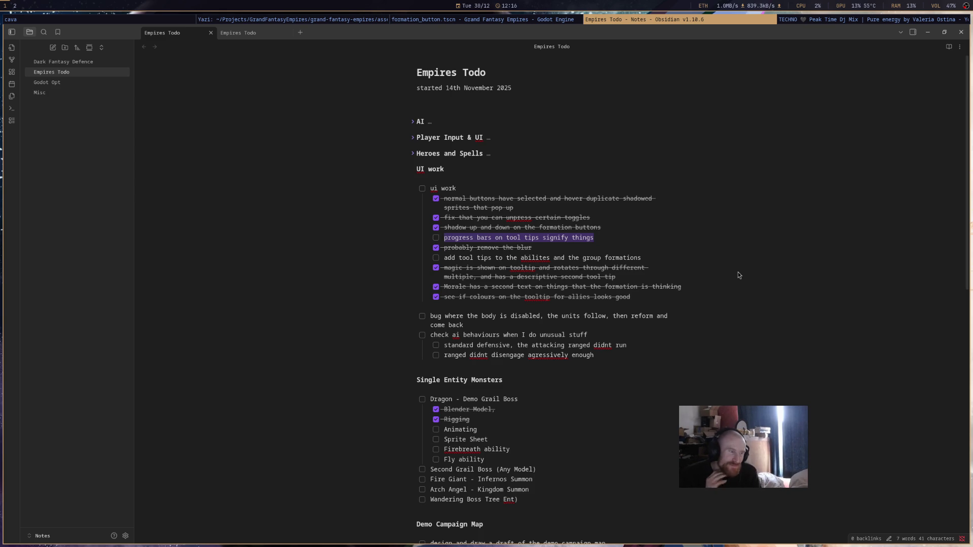
{"action": "left_click", "coordinate": [589, 231]}
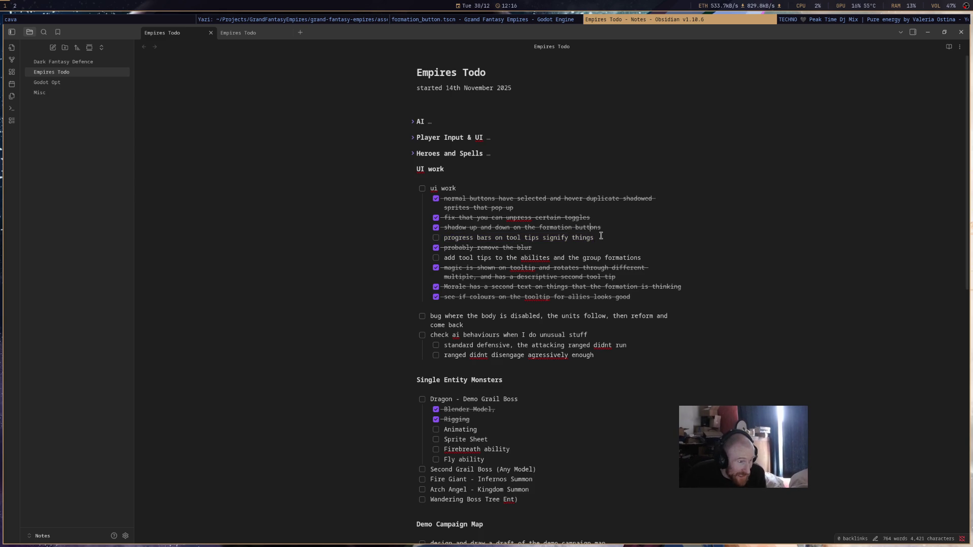
Add a 'progress bar for health on formation button' task below 'progress bars on tool tips'.
{"action": "mouse_move", "coordinate": [594, 237]}
{"action": "left_mouse_down"}
{"action": "mouse_move", "coordinate": [442, 237]}
{"action": "mouse_move", "coordinate": [594, 238]}
{"action": "left_mouse_up"}
{"action": "left_click", "coordinate": [441, 241]}
{"action": "left_click", "coordinate": [594, 238]}
{"action": "left_click_drag", "start_coordinate": [642, 257], "coordinate": [443, 258]}
{"action": "left_click", "coordinate": [444, 258]}
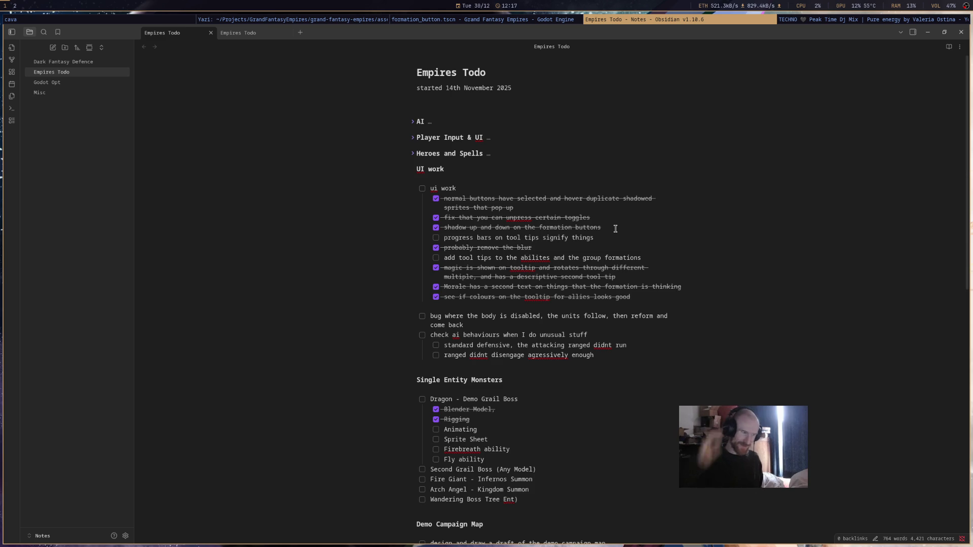
{"action": "left_click_drag", "start_coordinate": [604, 237], "coordinate": [443, 238]}
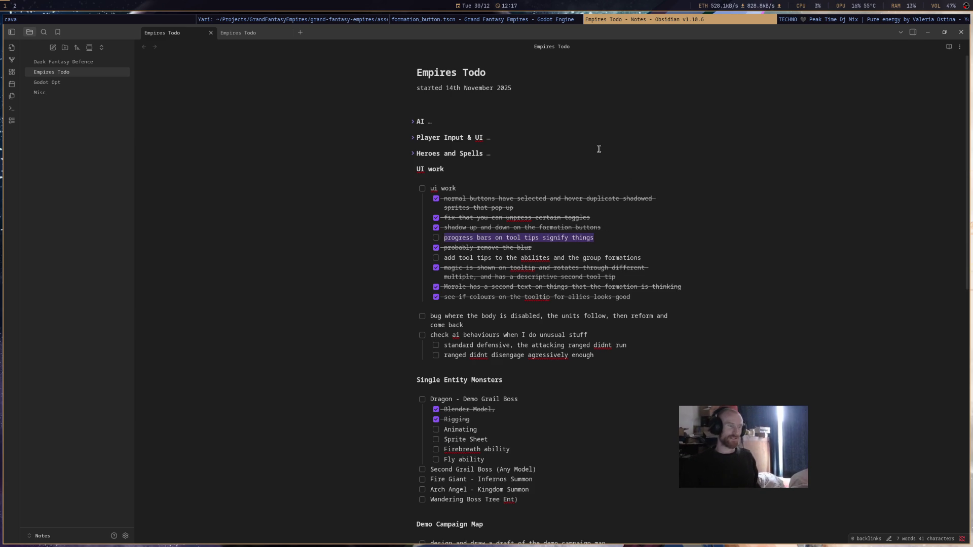
{"action": "left_click", "coordinate": [612, 237]}
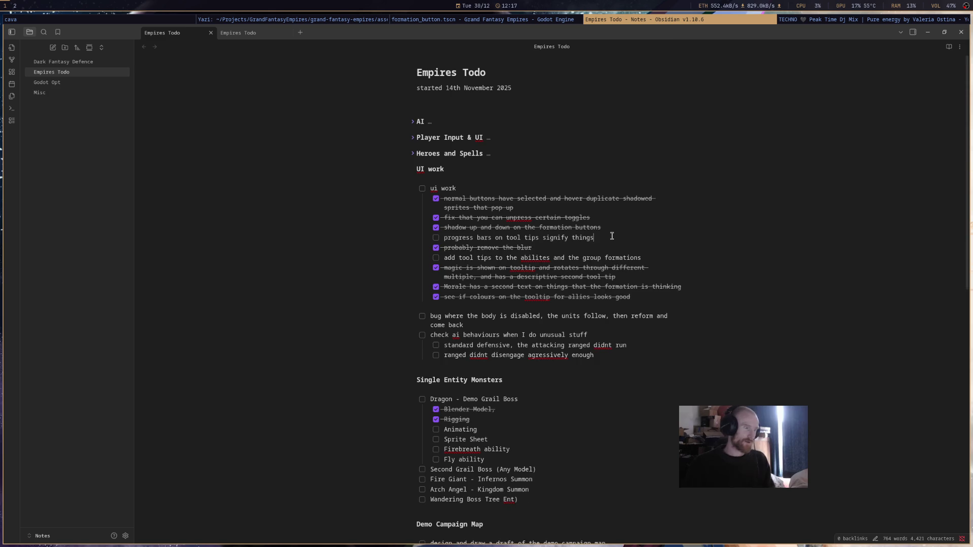
{"action": "key", "text": "Return"}
{"action": "type", "text": "ogress bar"}
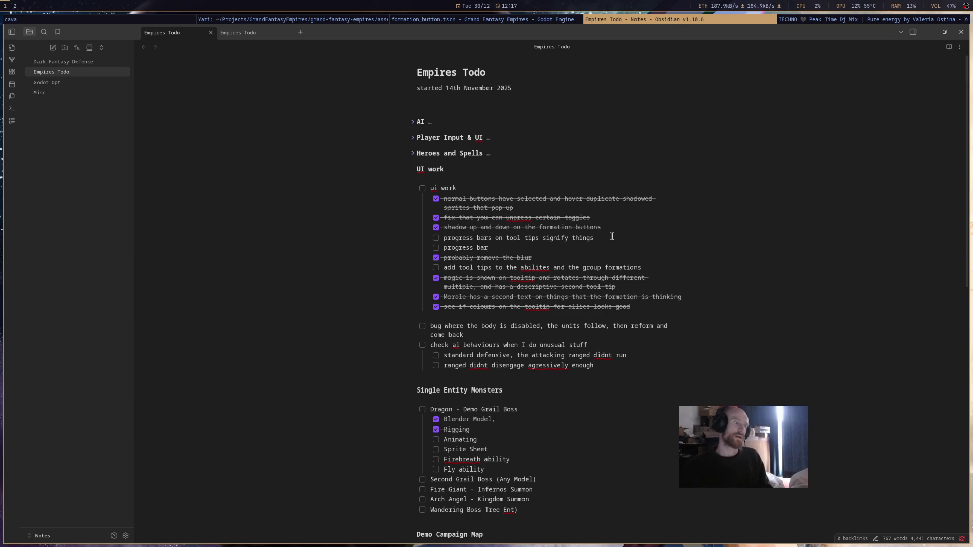
{"action": "type", "text": " for health on"}
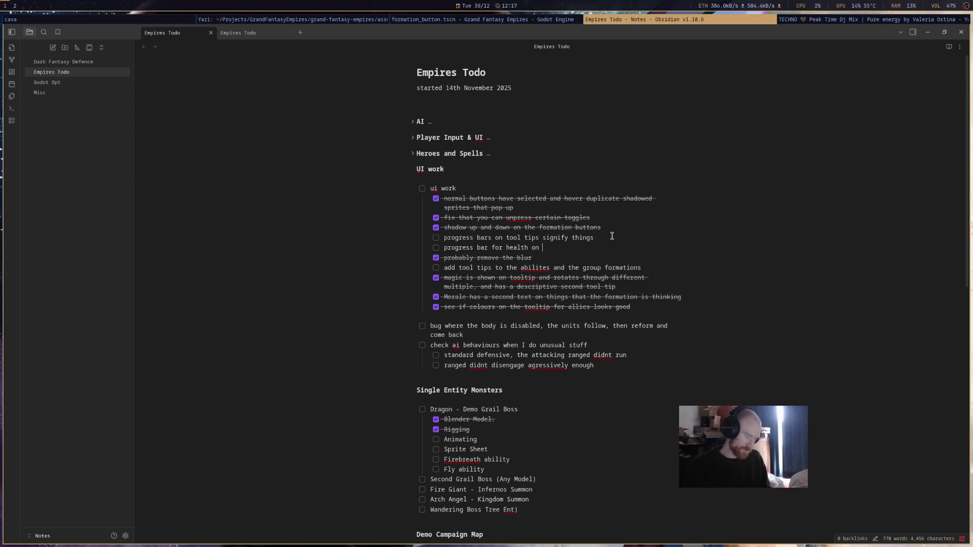
{"action": "type", "text": "mation button"}
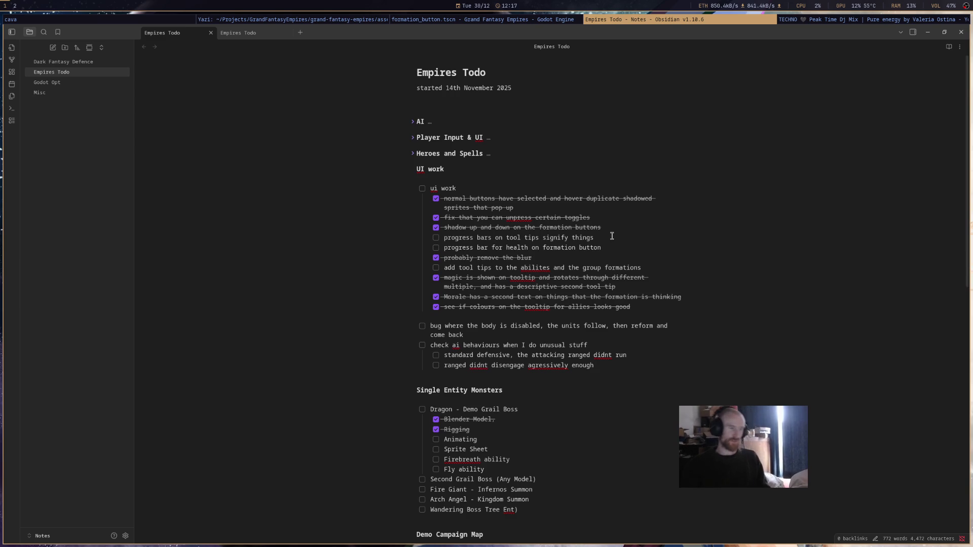
{"action": "left_click", "coordinate": [647, 228]}
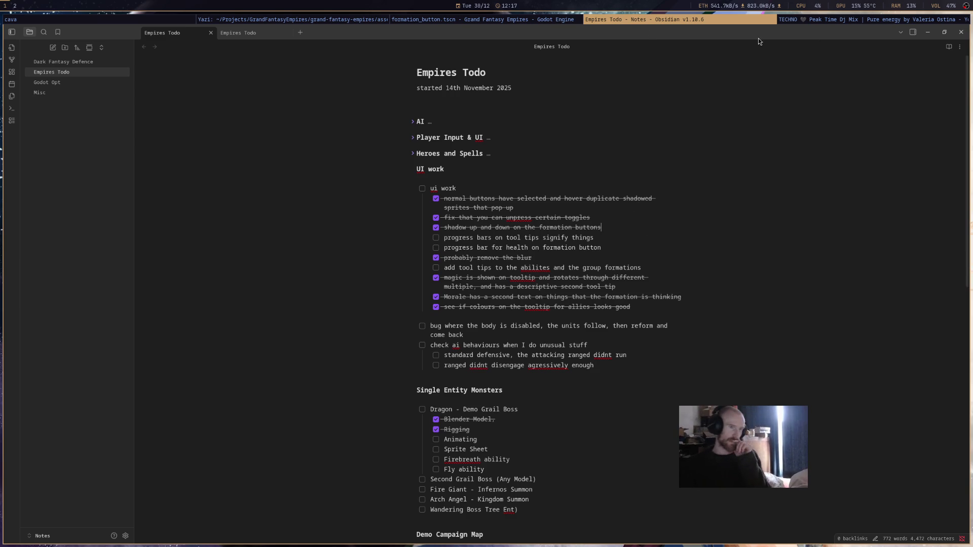
Switch to the Godot editor and show formation_button.tscn in the 2D view.
{"action": "left_click", "coordinate": [826, 19]}
{"action": "left_click", "coordinate": [707, 19]}
{"action": "left_click", "coordinate": [543, 20]}
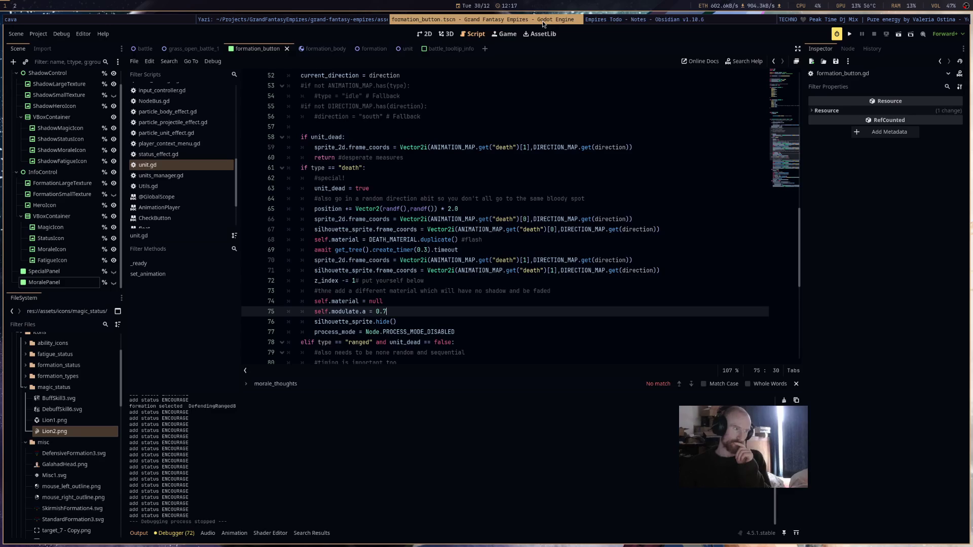
{"action": "left_click", "coordinate": [438, 49]}
{"action": "left_click", "coordinate": [256, 49]}
{"action": "left_click", "coordinate": [425, 33]}
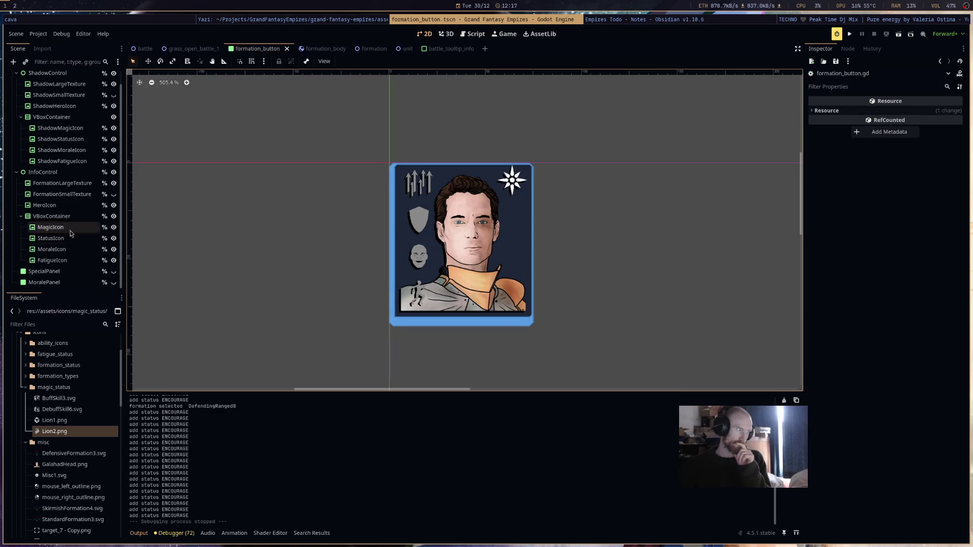
{"action": "scroll", "coordinate": [59, 78], "scroll_direction": "up", "scroll_amount": 1}
{"action": "right_click", "coordinate": [60, 77]}
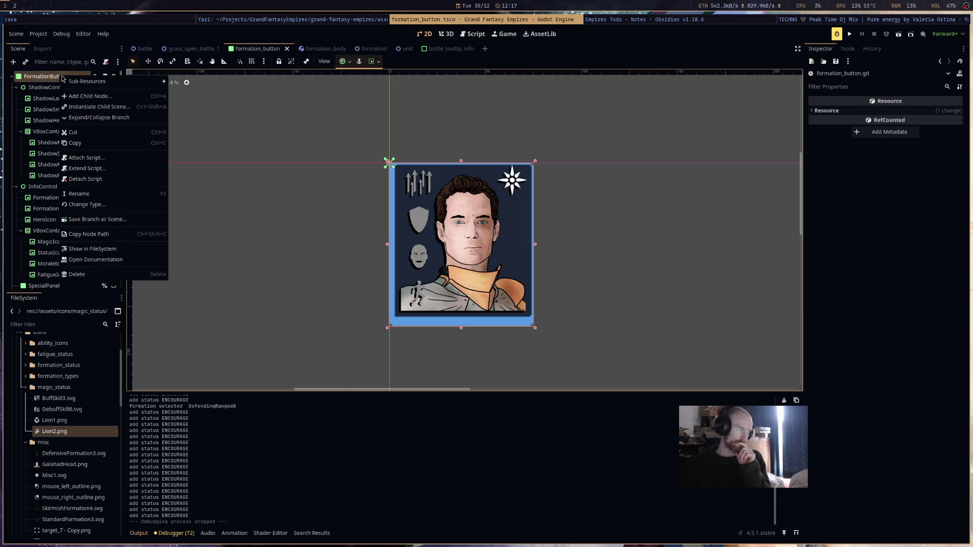
Add a ProgressBar child node to FormationButton and save the scene.
{"action": "left_click", "coordinate": [108, 97]}
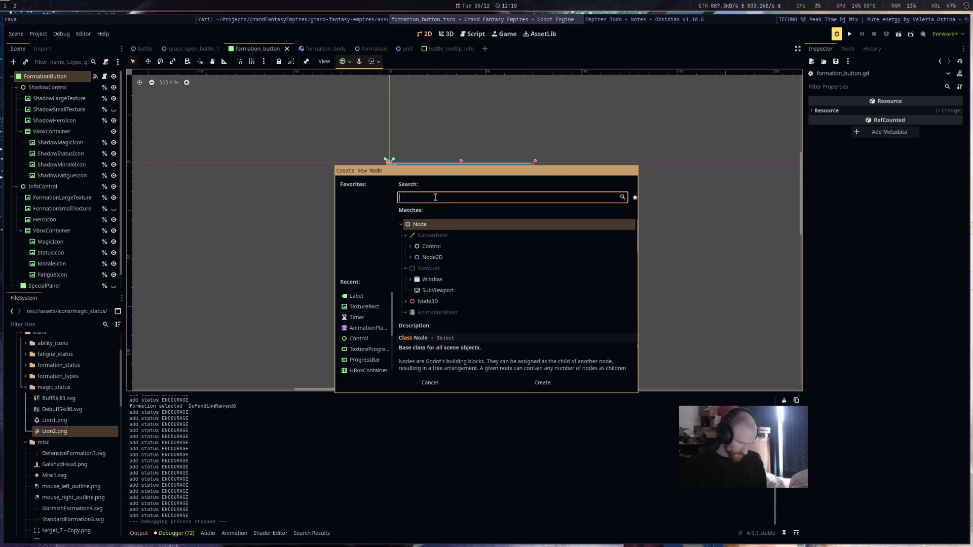
{"action": "type", "text": "prog"}
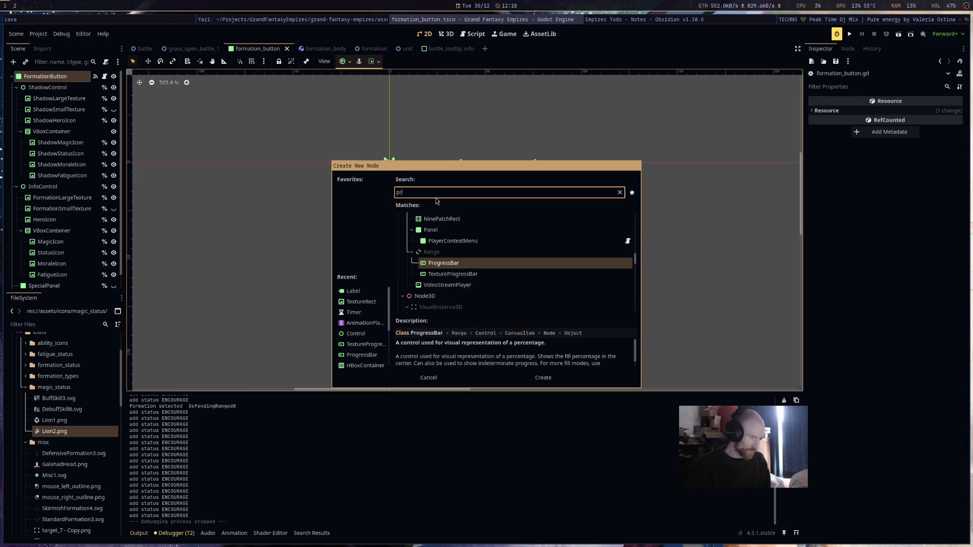
{"action": "key", "text": "Return"}
{"action": "key", "text": "ctrl+s"}
Anchor the ProgressBar to Full Rect and move it above SpecialPanel in the tree.
{"action": "left_click", "coordinate": [346, 61]}
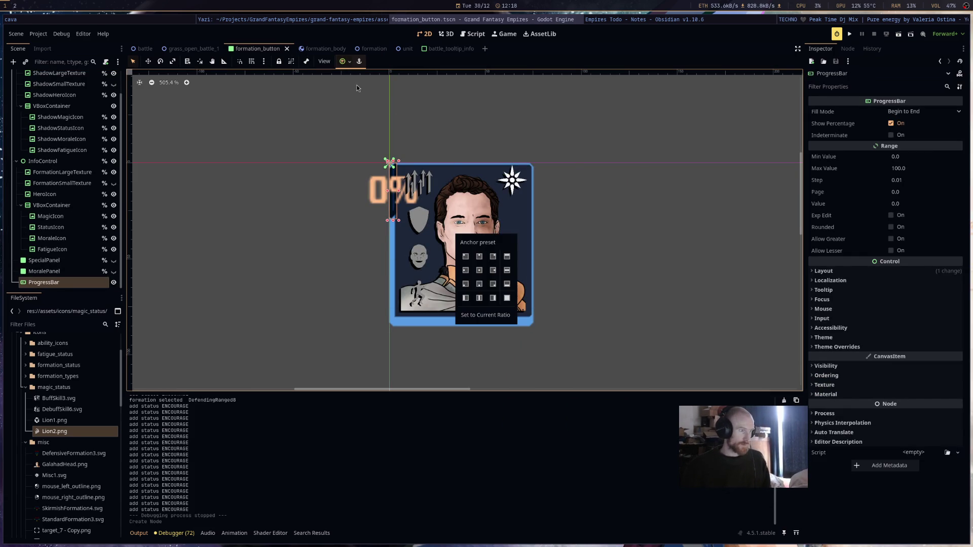
{"action": "left_click", "coordinate": [507, 299]}
{"action": "left_click", "coordinate": [652, 299]}
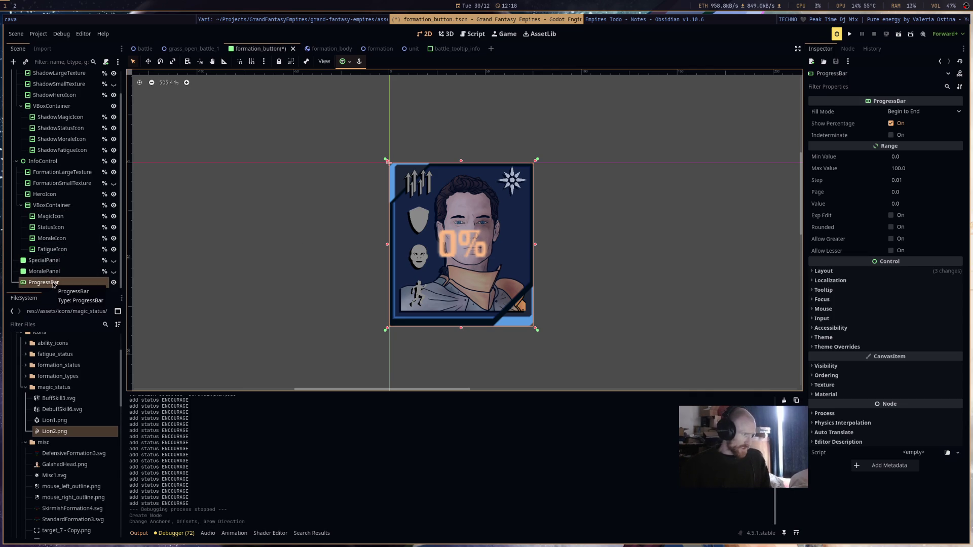
{"action": "mouse_move", "coordinate": [53, 285]}
{"action": "left_mouse_down"}
{"action": "mouse_move", "coordinate": [50, 81]}
{"action": "mouse_move", "coordinate": [66, 223]}
{"action": "mouse_move", "coordinate": [85, 191]}
{"action": "mouse_move", "coordinate": [84, 81]}
{"action": "mouse_move", "coordinate": [71, 130]}
{"action": "mouse_move", "coordinate": [66, 281]}
{"action": "mouse_move", "coordinate": [77, 151]}
{"action": "mouse_move", "coordinate": [83, 159]}
{"action": "mouse_move", "coordinate": [65, 271]}
{"action": "left_mouse_up"}
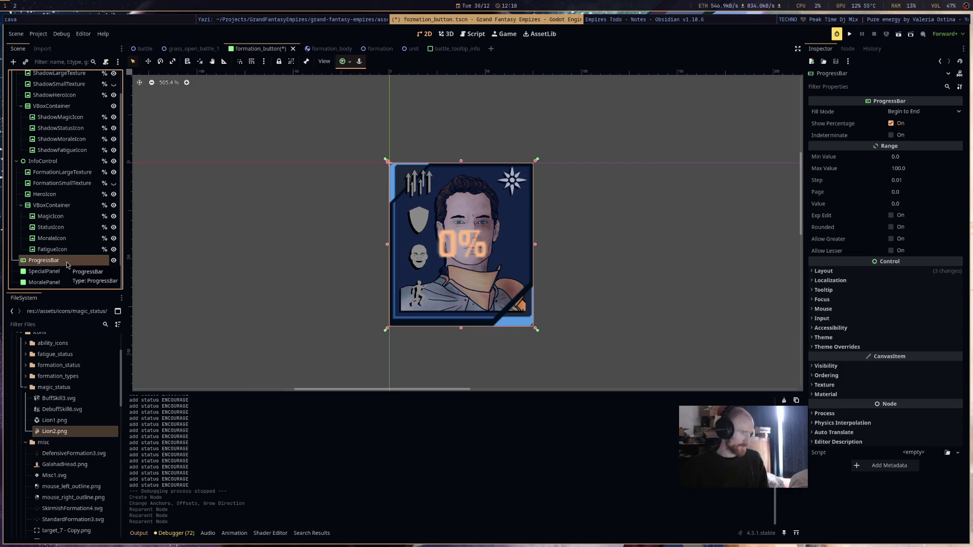
Override the ProgressBar's Background style with StyleBoxEmpty and its Fill with a new StyleBoxFlat.
{"action": "left_click", "coordinate": [837, 347]}
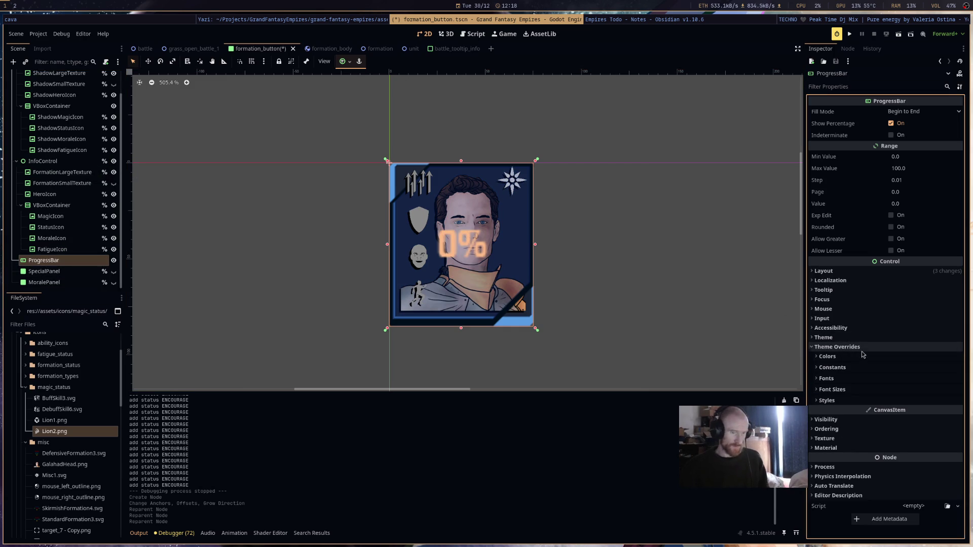
{"action": "left_click", "coordinate": [877, 402]}
{"action": "left_click", "coordinate": [924, 412]}
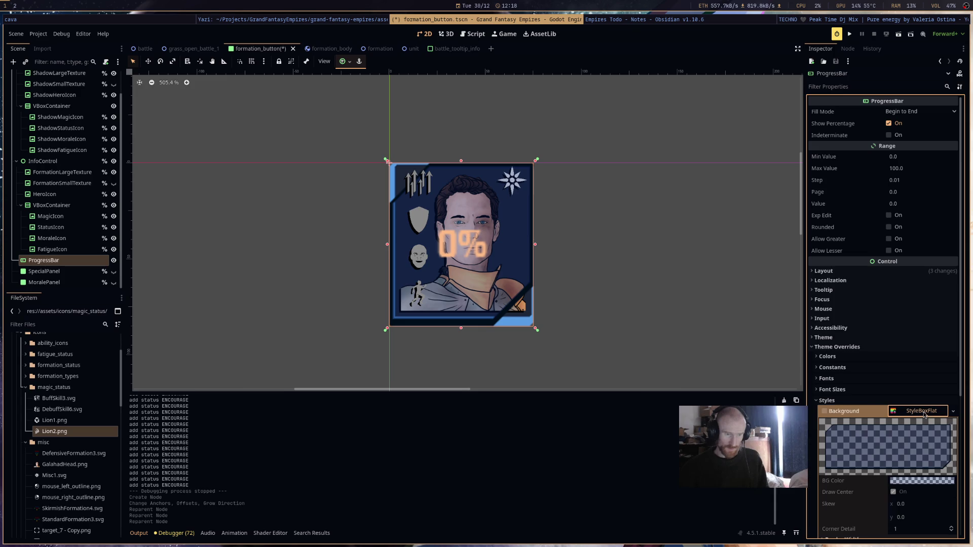
{"action": "left_click", "coordinate": [953, 411]}
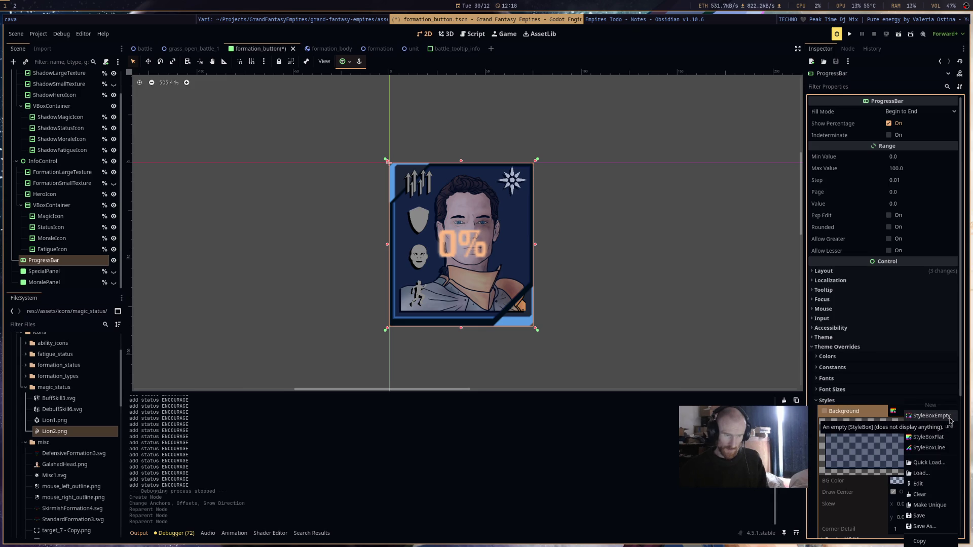
{"action": "left_click", "coordinate": [950, 416]}
{"action": "scroll", "coordinate": [948, 402], "scroll_direction": "down", "scroll_amount": 3}
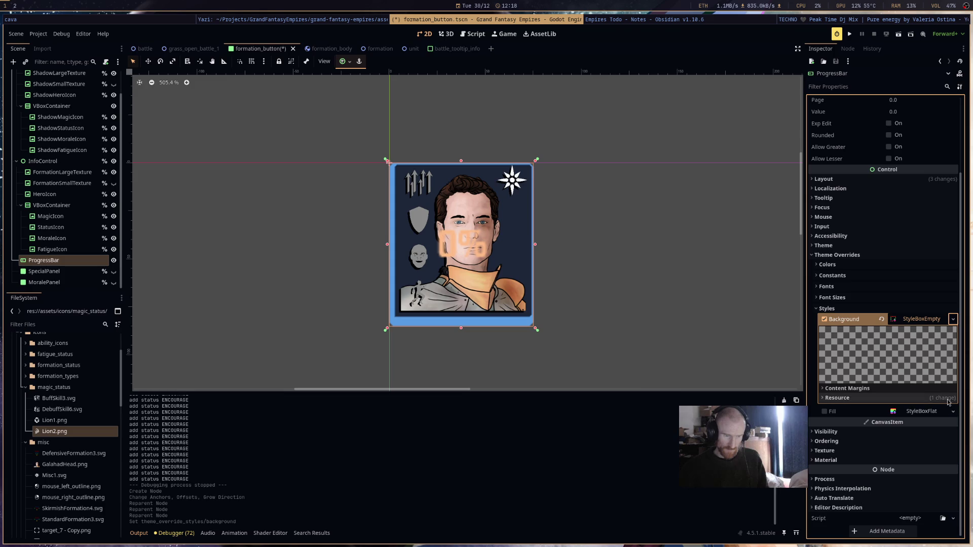
{"action": "left_click", "coordinate": [946, 411]}
{"action": "left_click", "coordinate": [954, 412]}
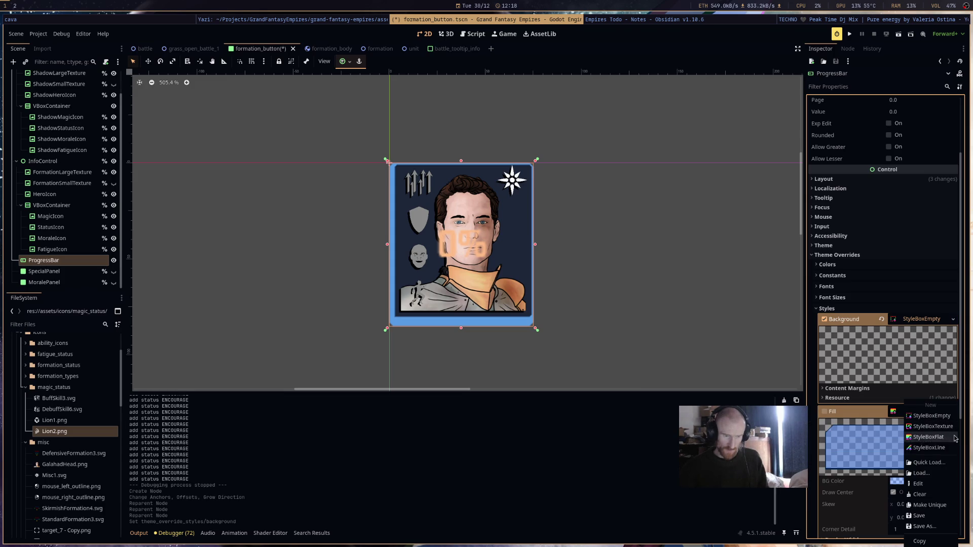
{"action": "left_click", "coordinate": [930, 437]}
{"action": "scroll", "coordinate": [911, 329], "scroll_direction": "up", "scroll_amount": 3}
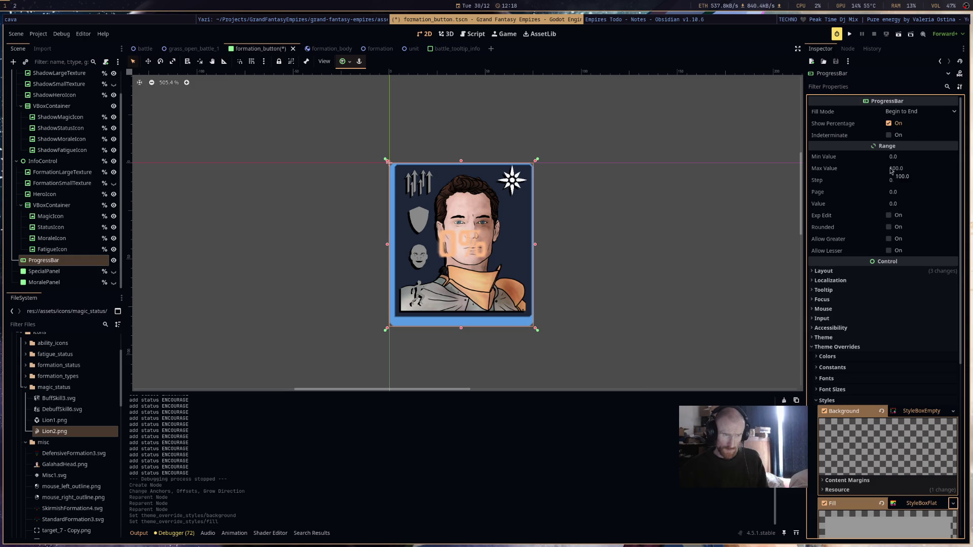
Set the ProgressBar's Max Value to 1 and its Value to 0.5.
{"action": "left_click", "coordinate": [909, 112]}
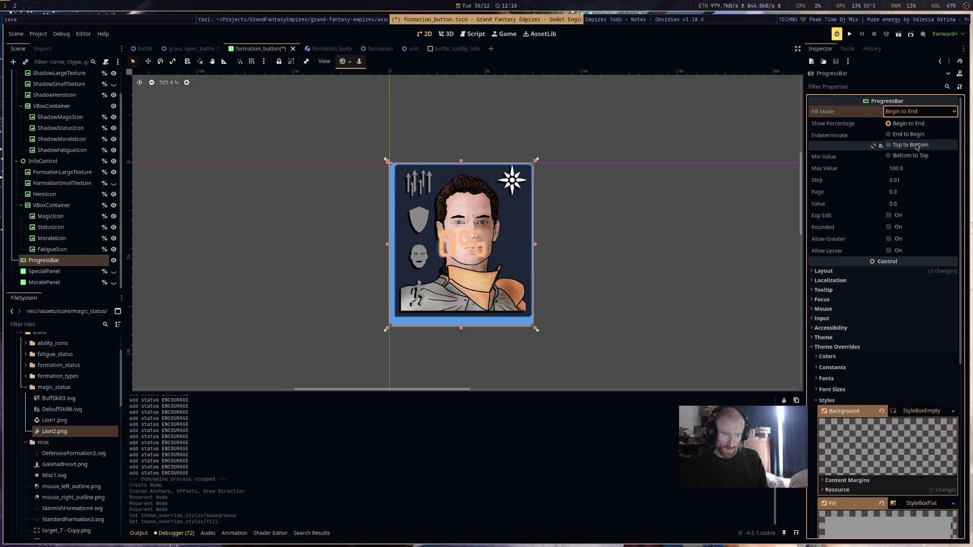
{"action": "left_click", "coordinate": [916, 148]}
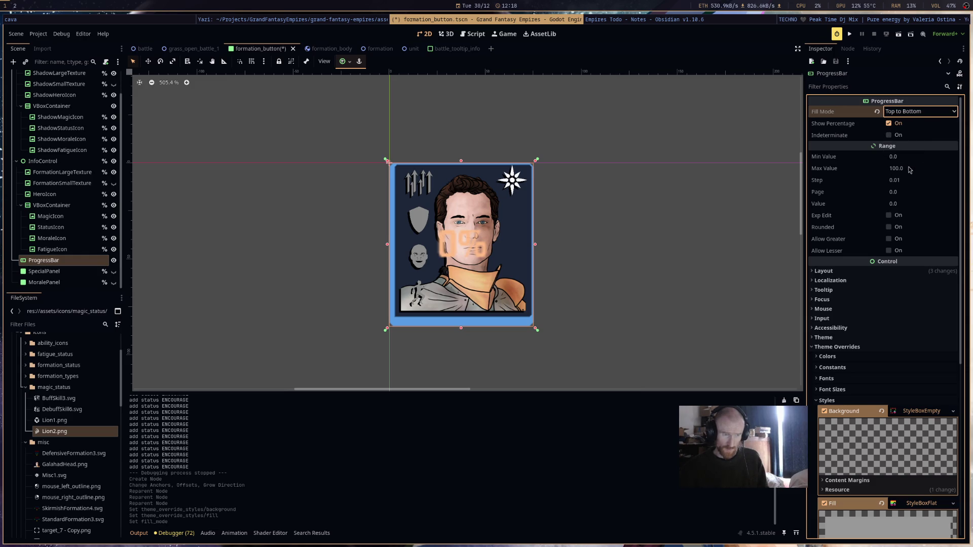
{"action": "left_click", "coordinate": [910, 169]}
{"action": "type", "text": "1"}
{"action": "key", "text": "Return"}
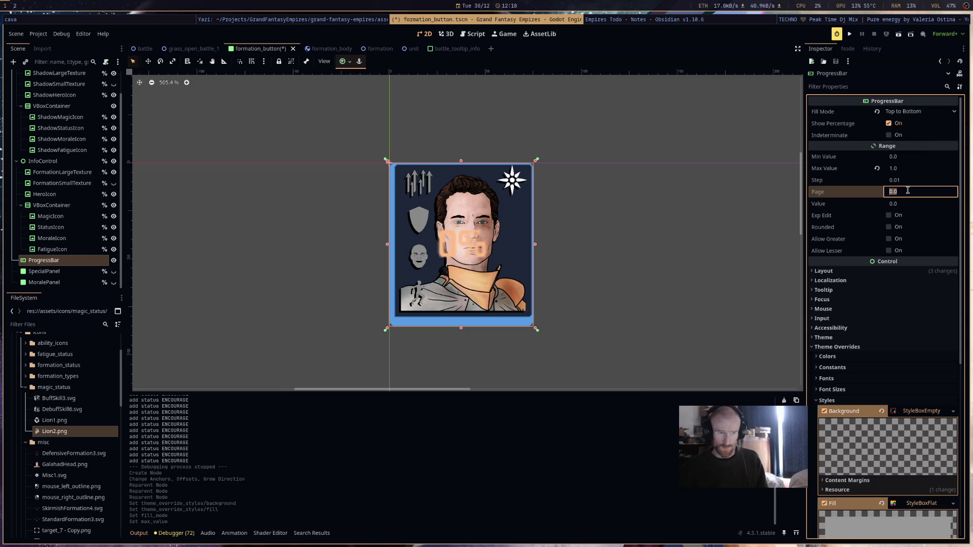
{"action": "left_click", "coordinate": [905, 205]}
{"action": "type", "text": "0.5"}
{"action": "key", "text": "Return"}
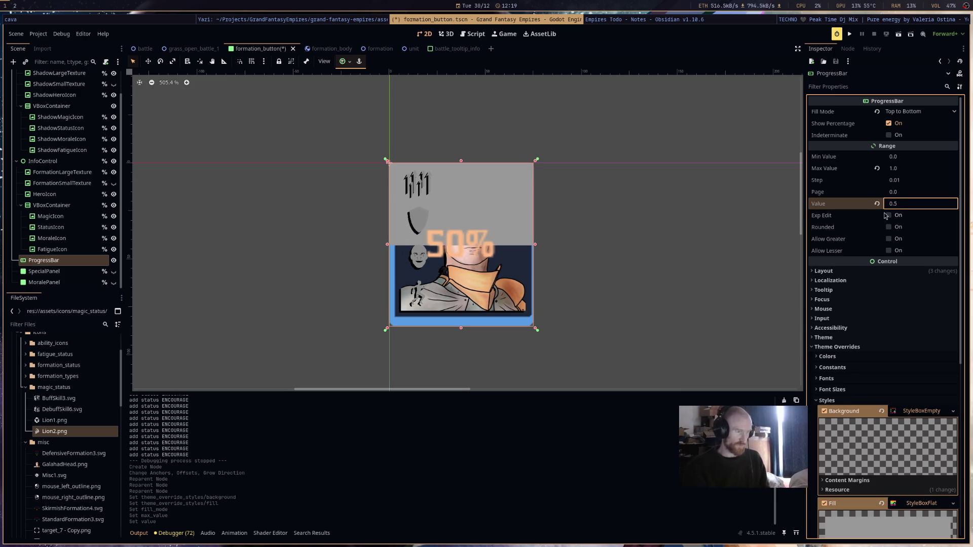
Change the fill mode to Bottom to Top and turn off Show Percentage.
{"action": "left_click", "coordinate": [912, 112]}
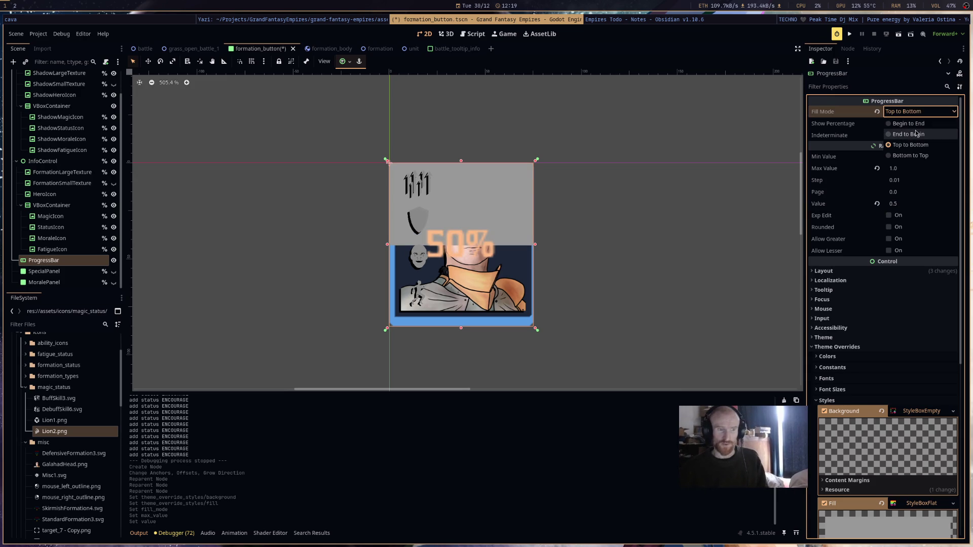
{"action": "left_click", "coordinate": [912, 156]}
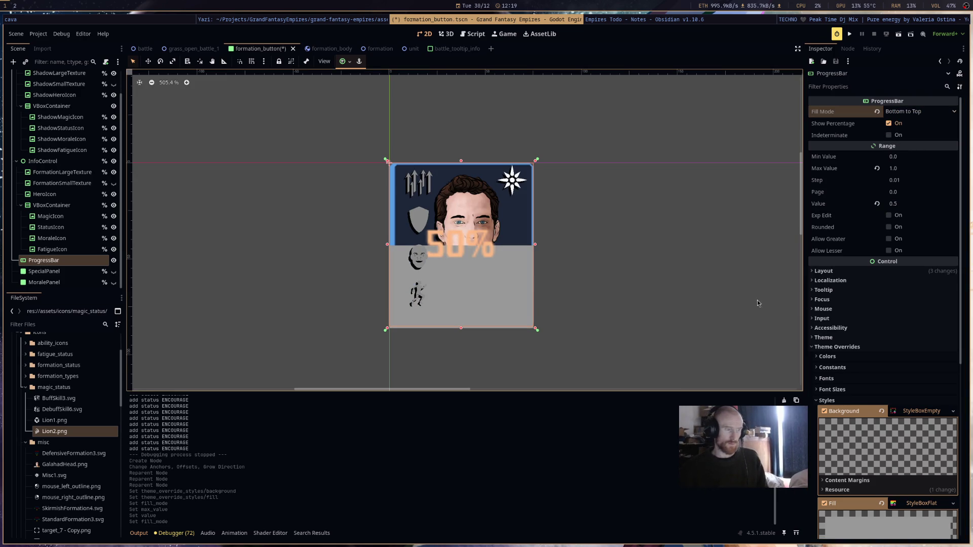
{"action": "left_click", "coordinate": [889, 123]}
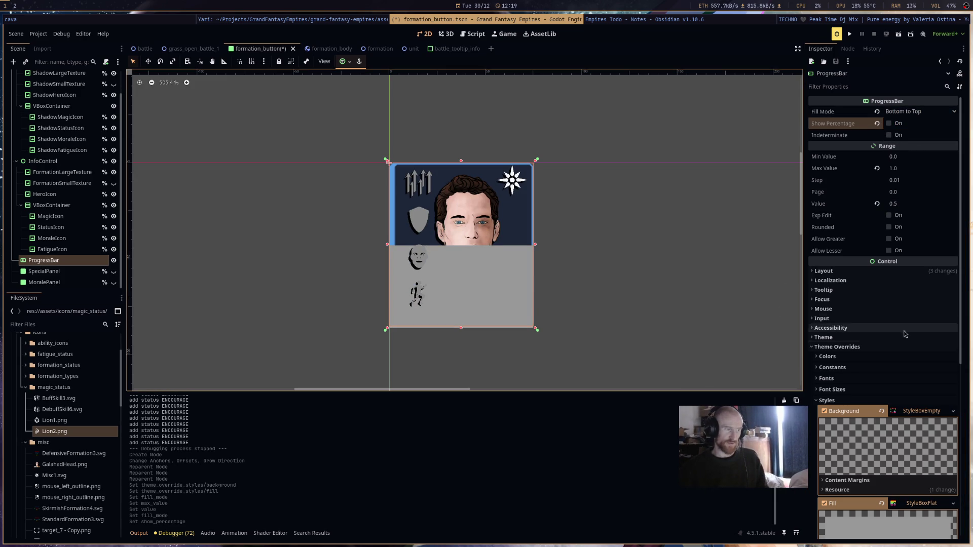
{"action": "scroll", "coordinate": [928, 345], "scroll_direction": "down", "scroll_amount": 5}
{"action": "scroll", "coordinate": [928, 343], "scroll_direction": "down", "scroll_amount": 8}
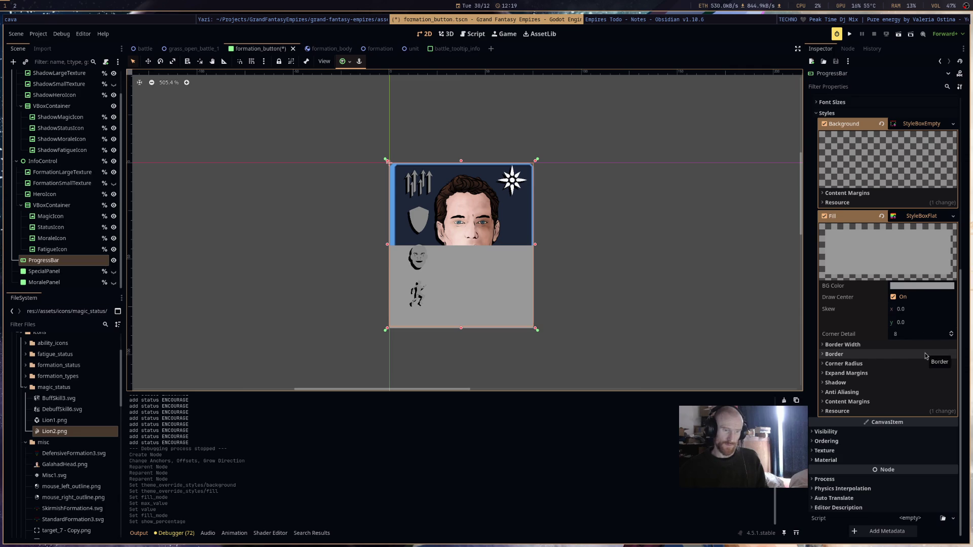
{"action": "mouse_move", "coordinate": [923, 287]}
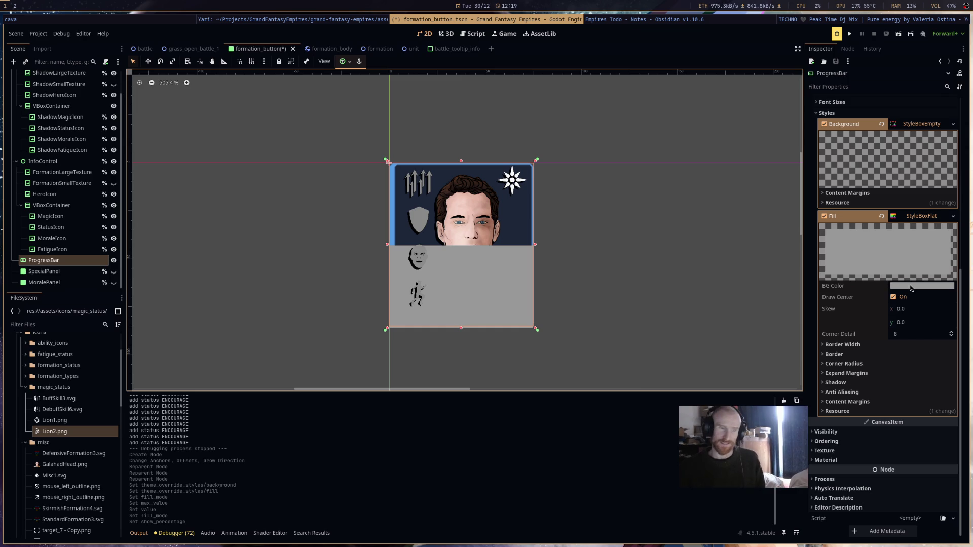
Assign a new CanvasItemMaterial to the ProgressBar's CanvasItem Material property.
{"action": "left_click", "coordinate": [911, 288]}
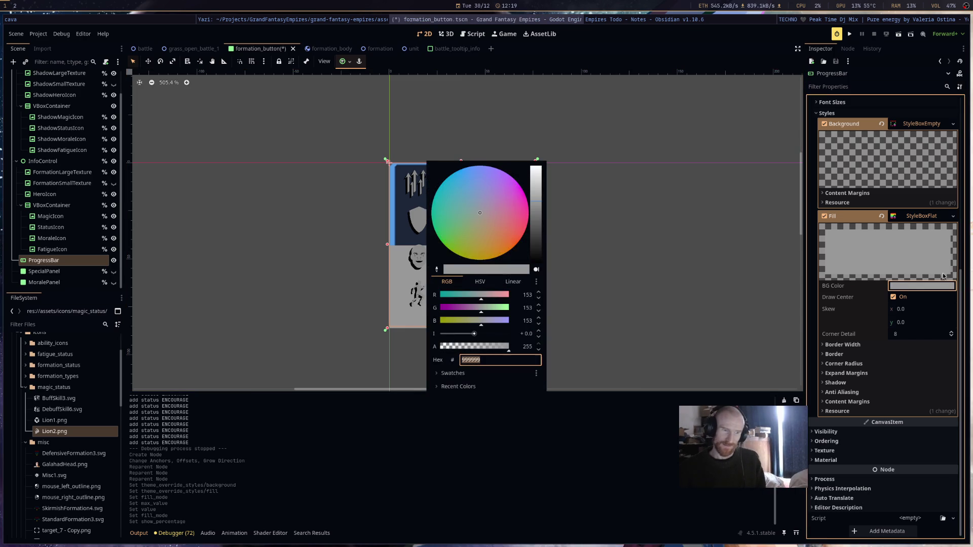
{"action": "left_click", "coordinate": [941, 288]}
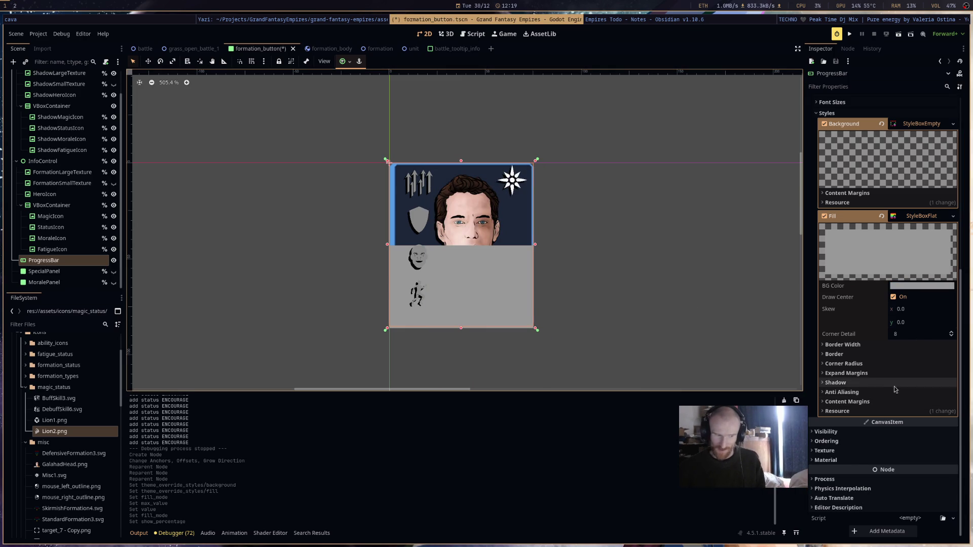
{"action": "left_click", "coordinate": [863, 441]}
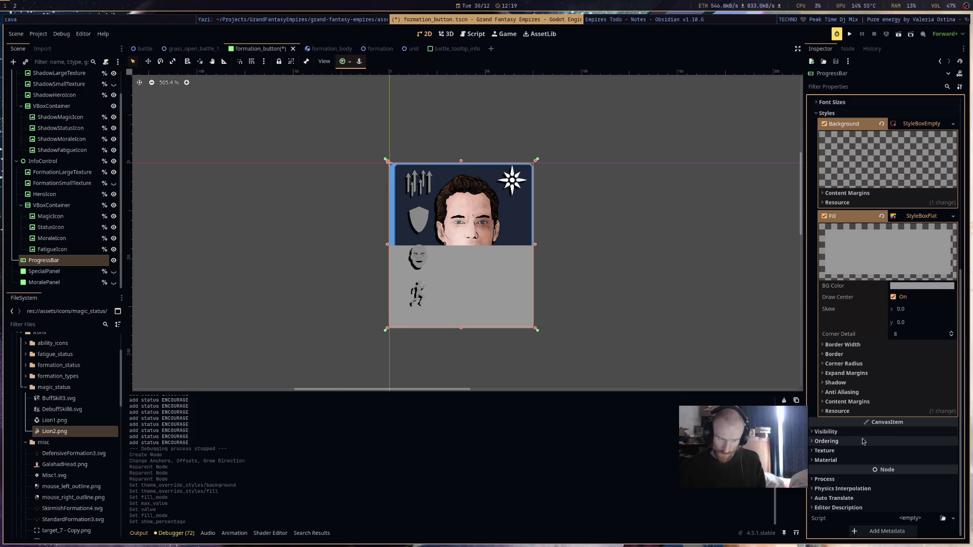
{"action": "left_click", "coordinate": [864, 460]}
{"action": "left_click", "coordinate": [911, 471]}
{"action": "left_click", "coordinate": [920, 499]}
{"action": "scroll", "coordinate": [915, 475], "scroll_direction": "down", "scroll_amount": 2}
{"action": "left_click", "coordinate": [915, 431]}
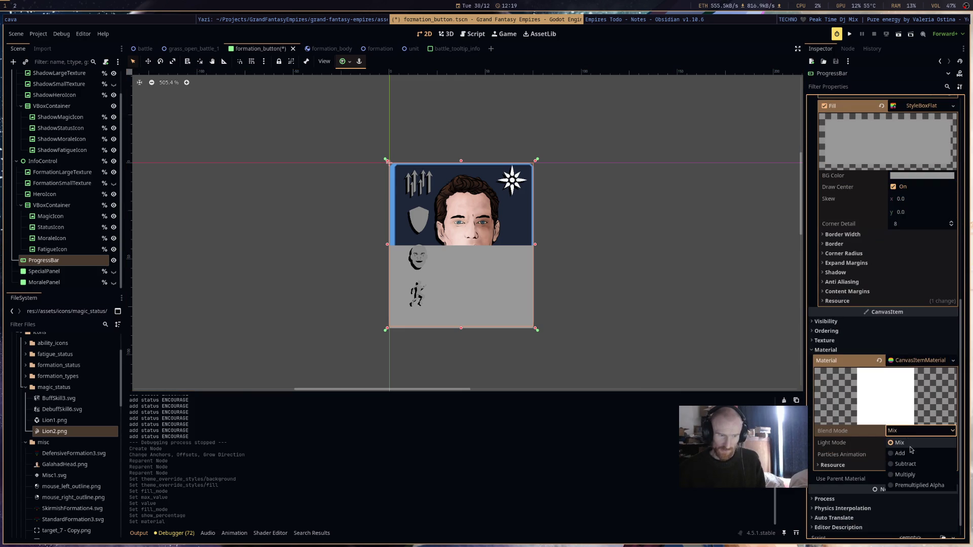
Try Add, then Subtract blend mode on the material, and settle back on Mix.
{"action": "left_click", "coordinate": [911, 453]}
{"action": "left_click", "coordinate": [917, 431]}
{"action": "left_click", "coordinate": [921, 469]}
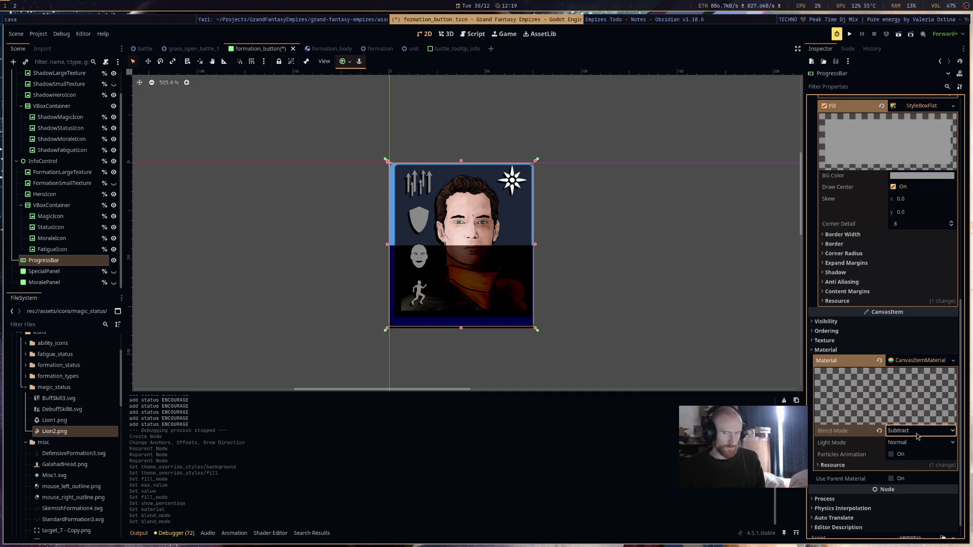
{"action": "left_click", "coordinate": [917, 431]}
{"action": "left_click", "coordinate": [920, 444]}
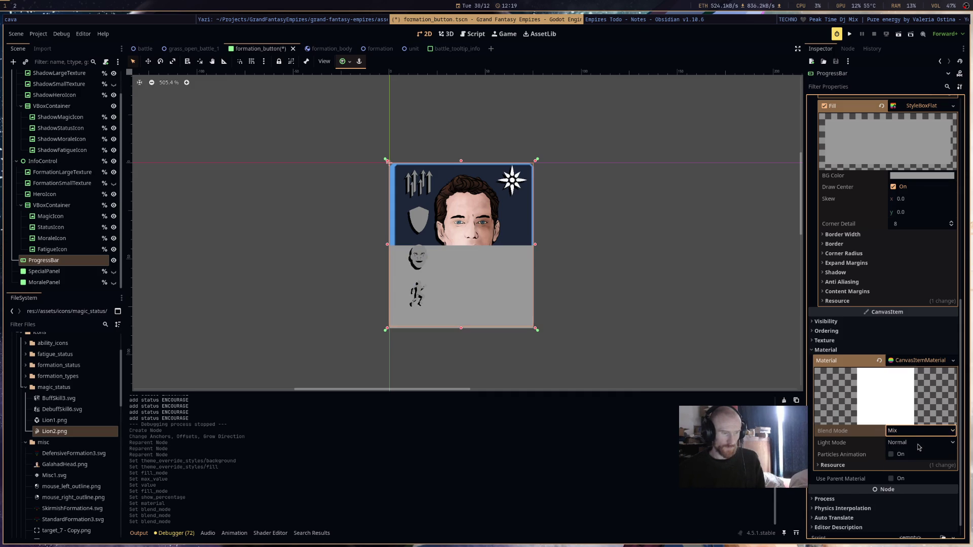
{"action": "scroll", "coordinate": [920, 445], "scroll_direction": "up", "scroll_amount": 5}
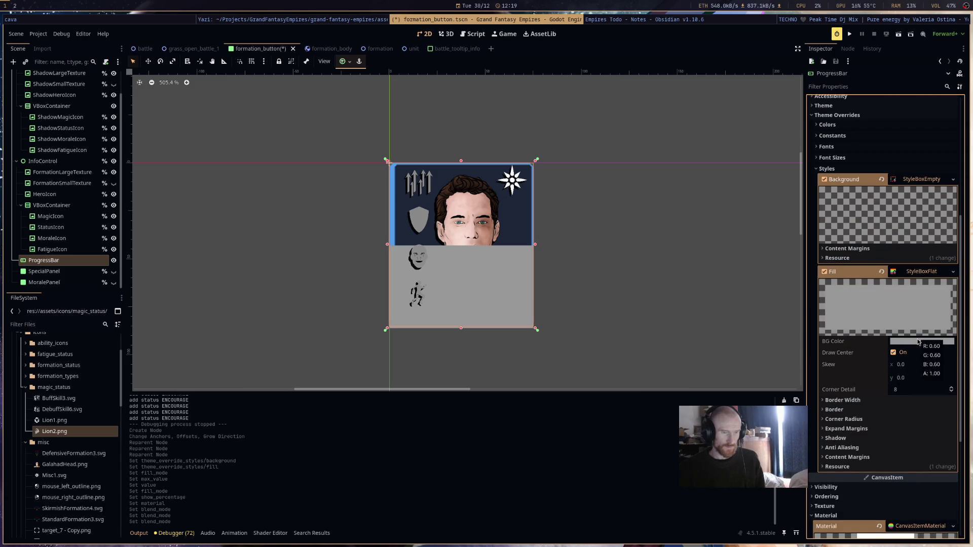
Set the fill's BG Color to hex 00000000.
{"action": "left_click", "coordinate": [919, 342]}
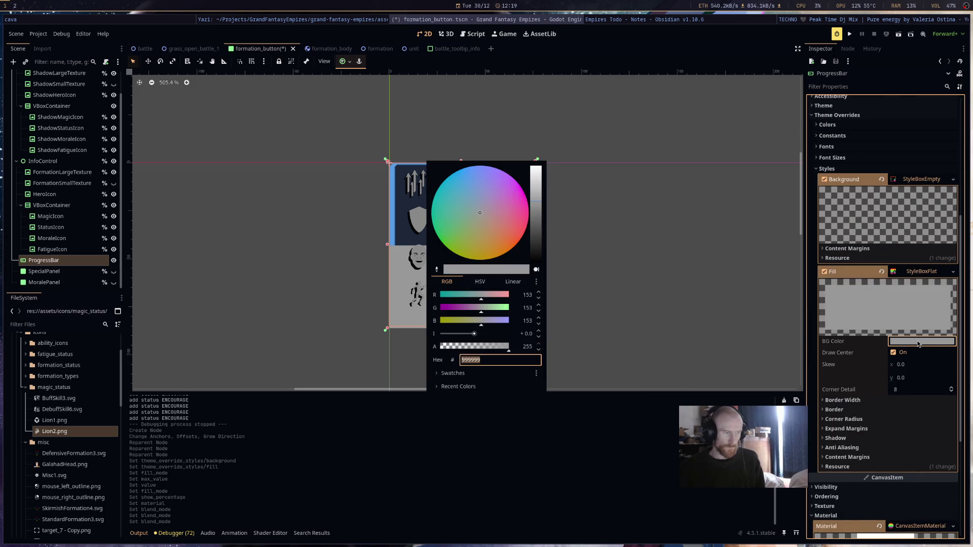
{"action": "left_click", "coordinate": [906, 344]}
{"action": "left_click", "coordinate": [906, 344]}
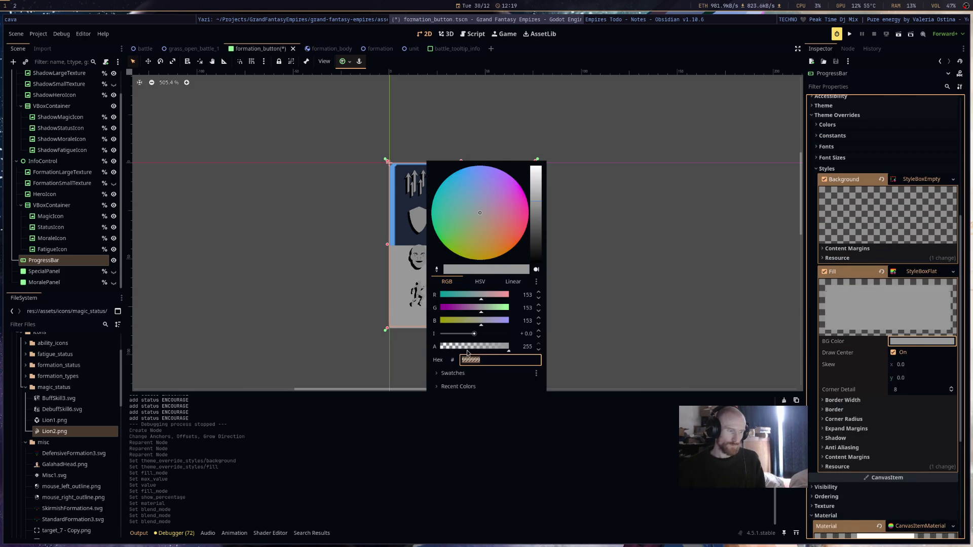
{"action": "type", "text": "00000000"}
{"action": "key", "text": "Return"}
{"action": "left_click", "coordinate": [873, 435]}
Give the fill style a 3 px shadow size.
{"action": "left_click", "coordinate": [873, 437]}
{"action": "left_click", "coordinate": [922, 449]}
{"action": "left_click", "coordinate": [904, 462]}
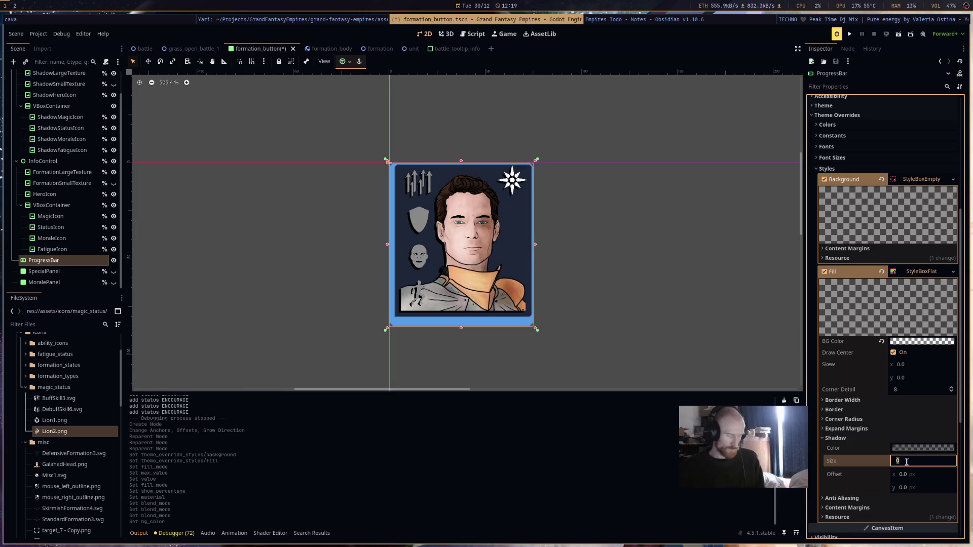
{"action": "type", "text": "3"}
{"action": "key", "text": "Return"}
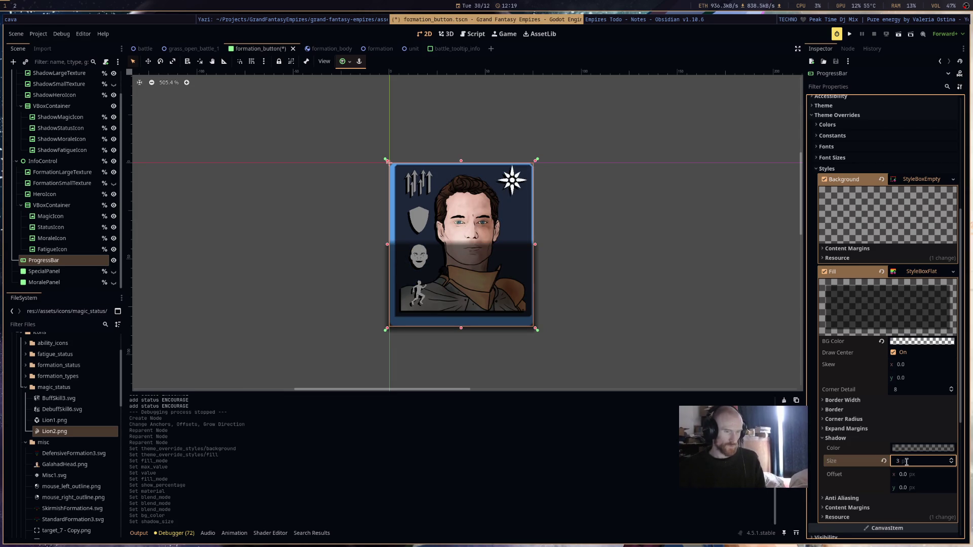
{"action": "left_click", "coordinate": [526, 273]}
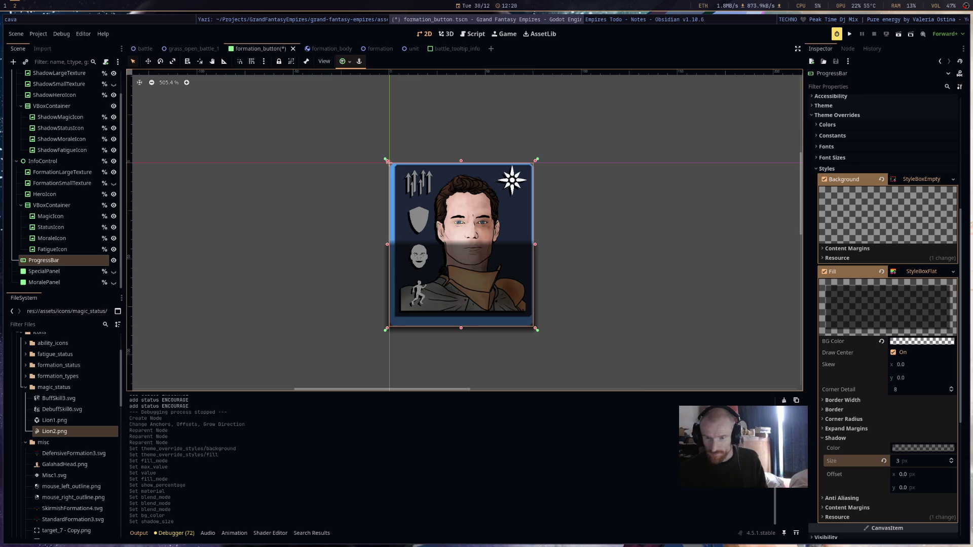
Switch from Godot to the Firefox window playing the Baldur's Gate II video.
{"action": "key", "text": "super+2"}
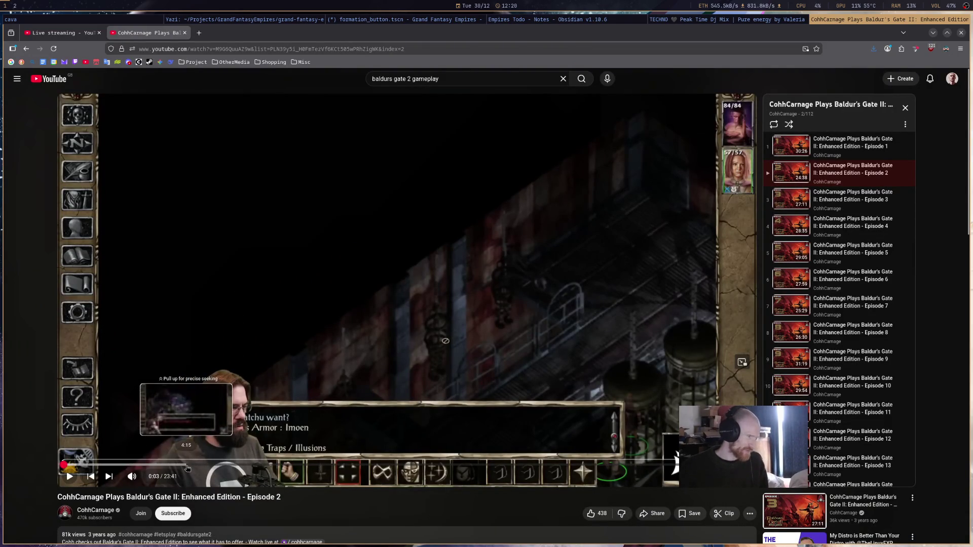
Skim the Baldur's Gate II video forward through 4:15, 5:28, 6:39, 11:29 and 15:01.
{"action": "left_click", "coordinate": [187, 465]}
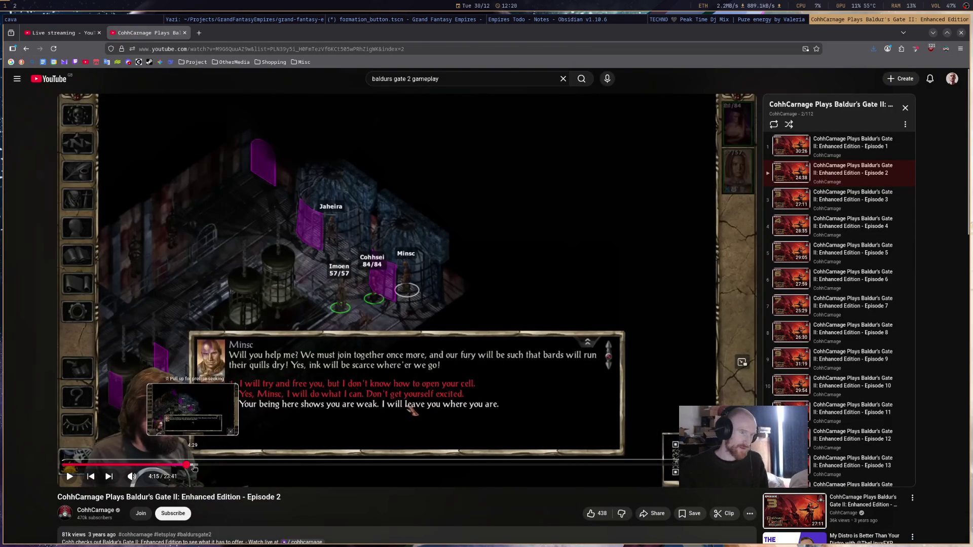
{"action": "left_click", "coordinate": [222, 465]}
{"action": "left_click", "coordinate": [256, 465]}
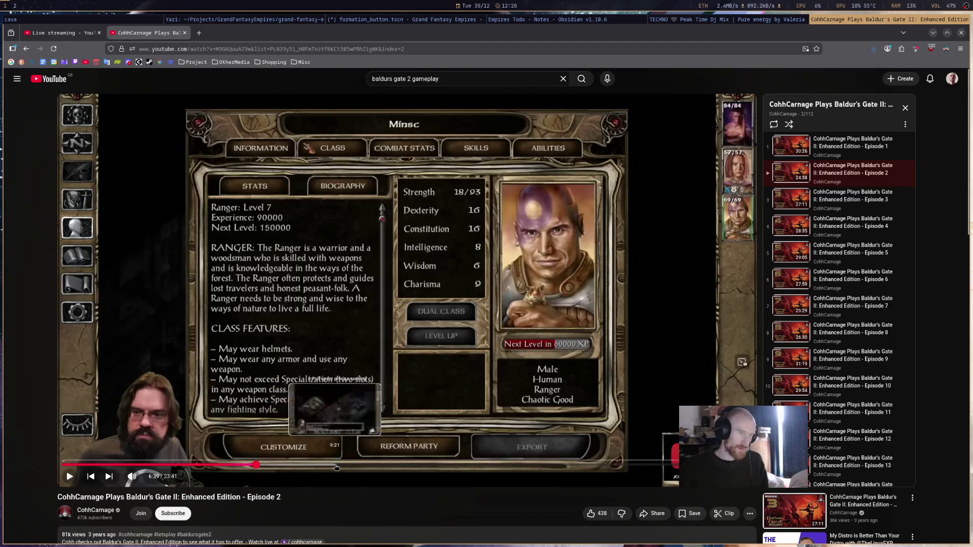
{"action": "left_click", "coordinate": [397, 465]}
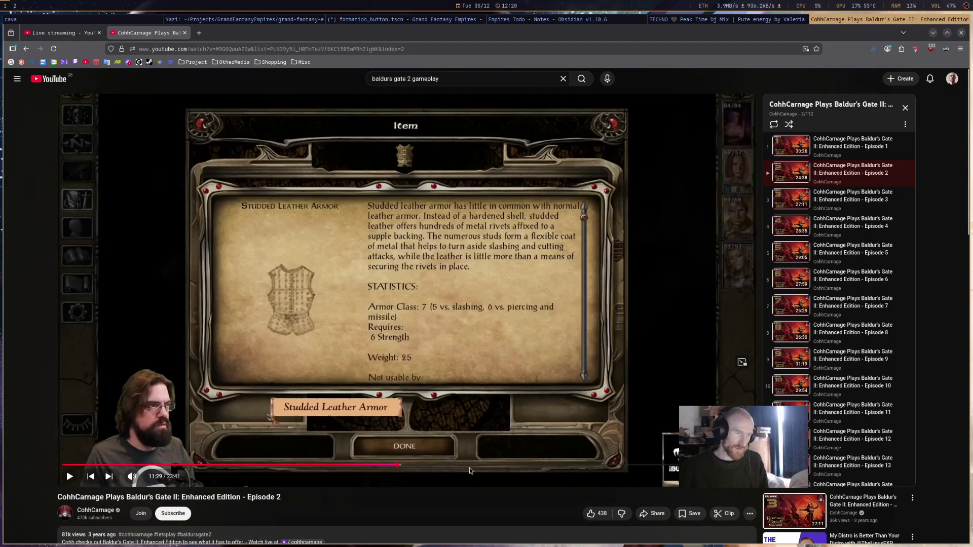
{"action": "left_click", "coordinate": [500, 465]}
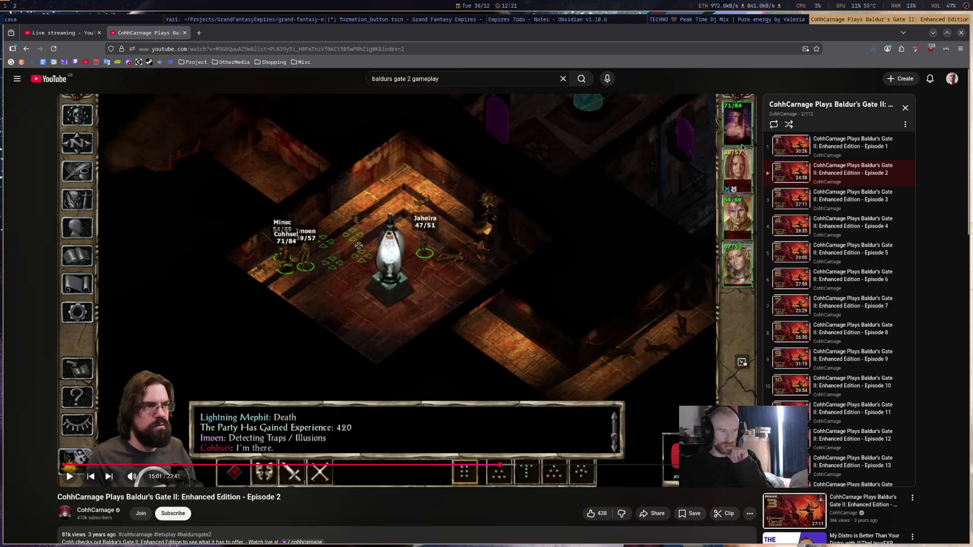
Glance at the Live streaming studio tab and Empires Todo notes, then return to Godot.
{"action": "left_click", "coordinate": [59, 34]}
{"action": "left_click", "coordinate": [134, 33]}
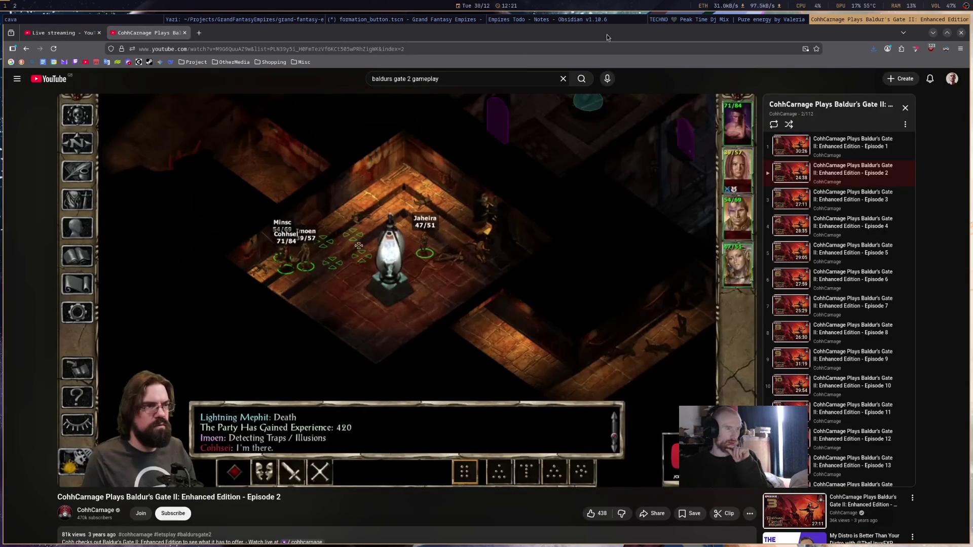
{"action": "left_click", "coordinate": [546, 21]}
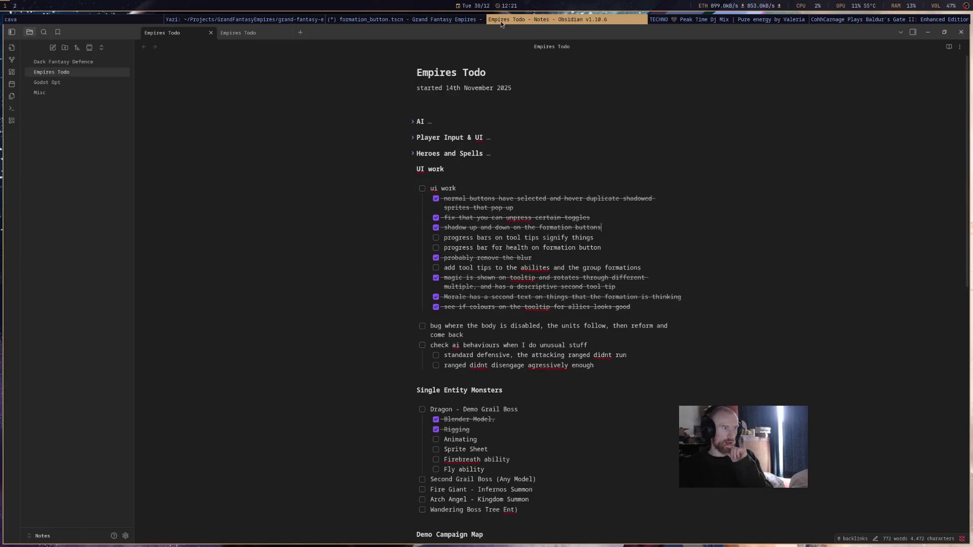
{"action": "left_click", "coordinate": [392, 19]}
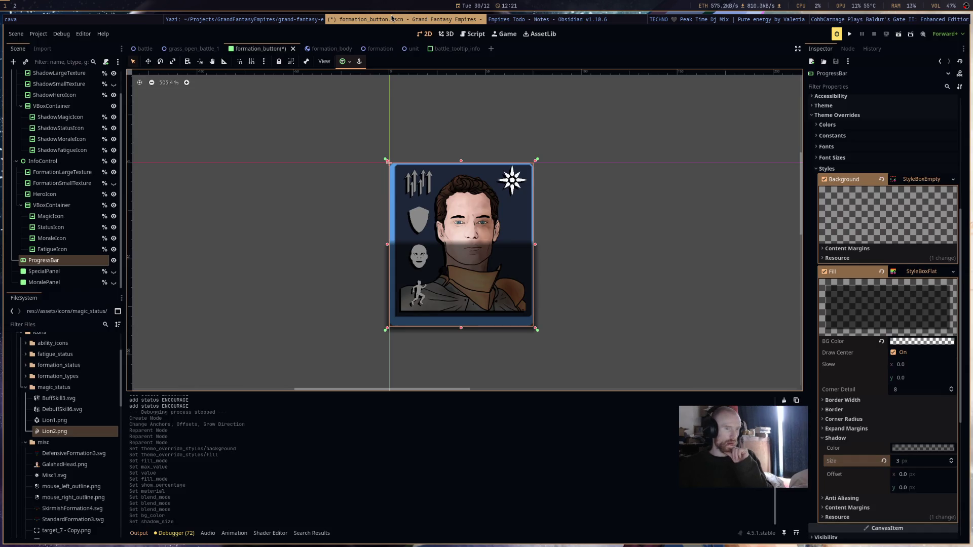
Scroll the Inspector up and bring the cava visualizer window in front of Godot.
{"action": "scroll", "coordinate": [893, 233], "scroll_direction": "up", "scroll_amount": 10}
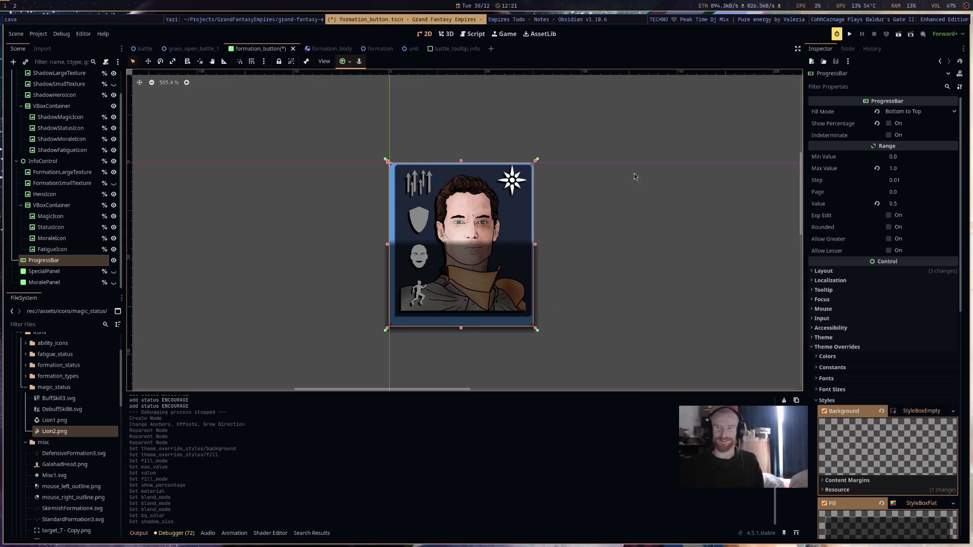
{"action": "left_click", "coordinate": [75, 19]}
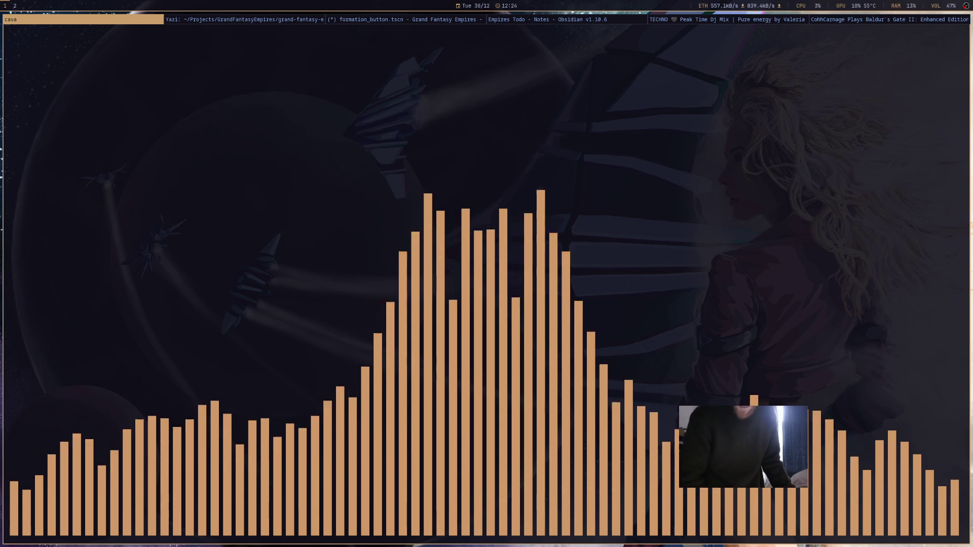
Cycle windows with Super+Right from cava past Yazi's magic_status folder toward Godot.
{"action": "key", "text": "super+Right"}
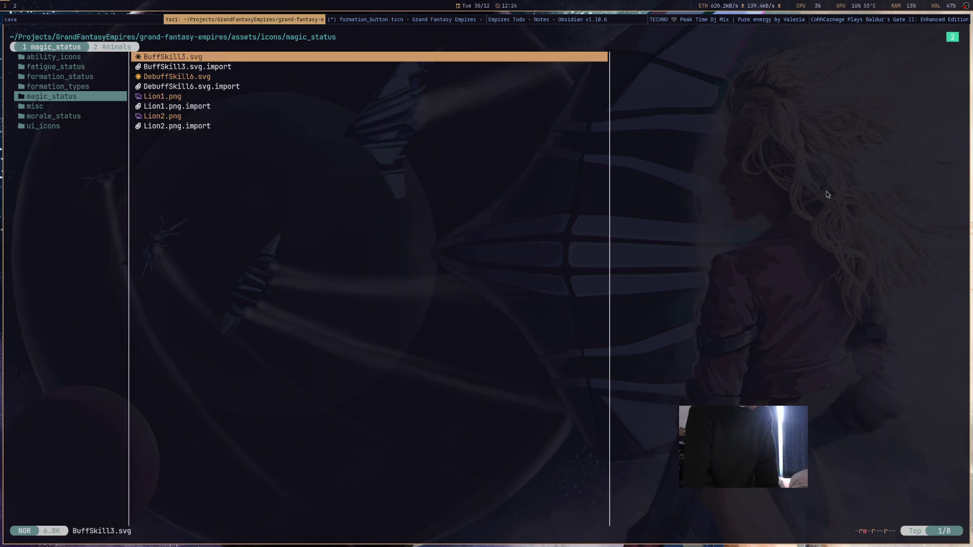
{"action": "key", "text": "super+Right"}
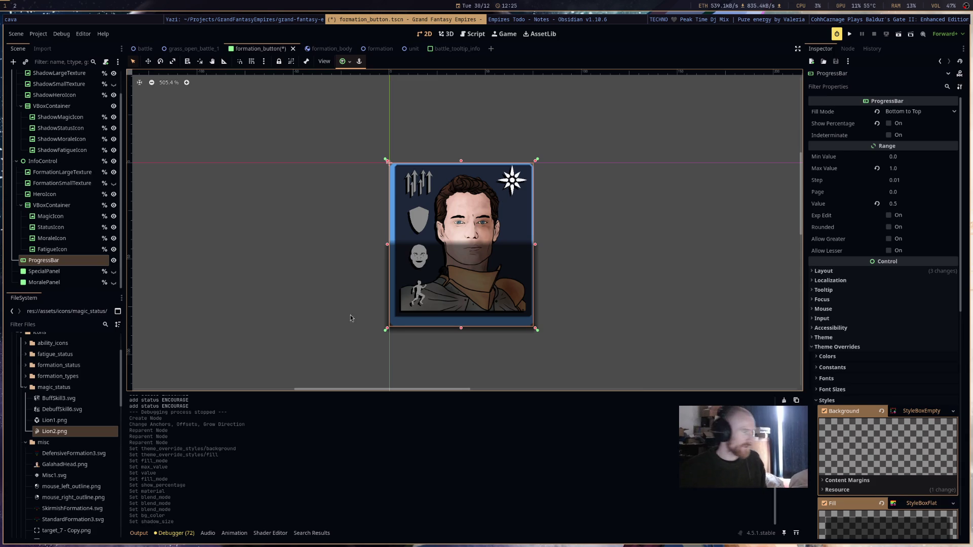
Zoom the 2D viewport to 672.8% with the portrait card centred, Inspector scrolled to top.
{"action": "scroll", "coordinate": [841, 204], "scroll_direction": "down", "scroll_amount": 3}
{"action": "scroll", "coordinate": [622, 176], "scroll_direction": "up", "scroll_amount": 1}
{"action": "scroll", "coordinate": [597, 253], "scroll_direction": "down", "scroll_amount": 5}
{"action": "left_click_drag", "start_coordinate": [574, 205], "coordinate": [579, 335]}
{"action": "scroll", "coordinate": [579, 335], "scroll_direction": "up", "scroll_amount": 7}
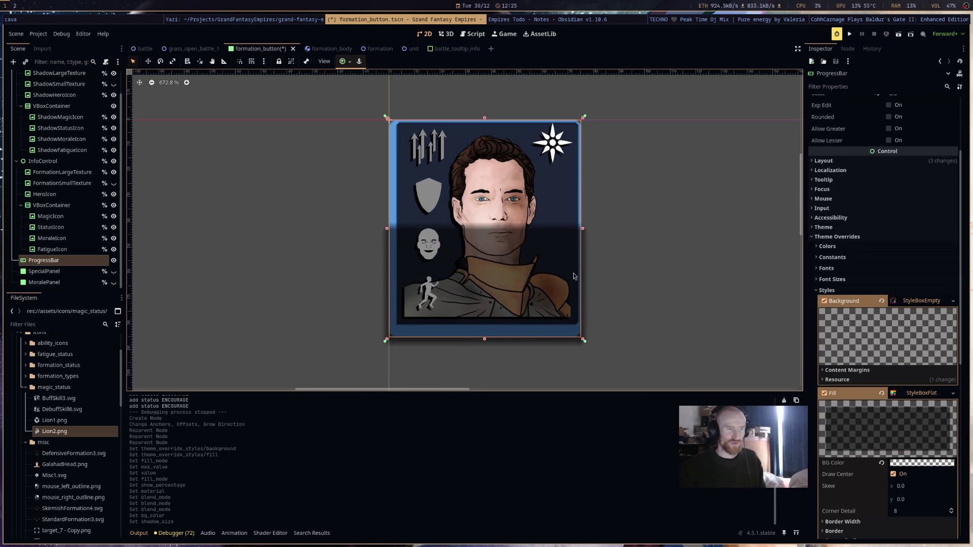
{"action": "scroll", "coordinate": [909, 191], "scroll_direction": "up", "scroll_amount": 3}
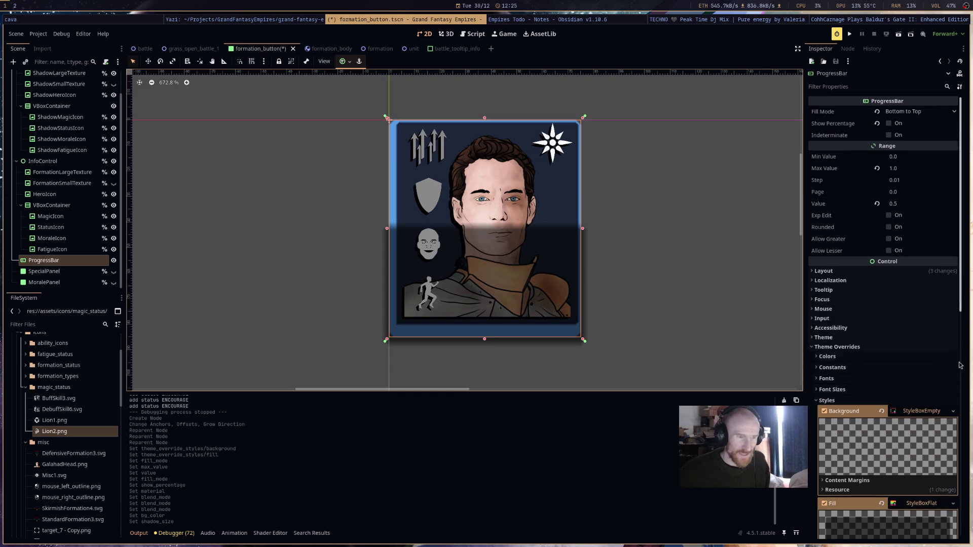
Set the ProgressBar Value to 0.32 and show the CanvasItemMaterial Blend Mode options.
{"action": "left_click_drag", "start_coordinate": [898, 204], "coordinate": [927, 203]}
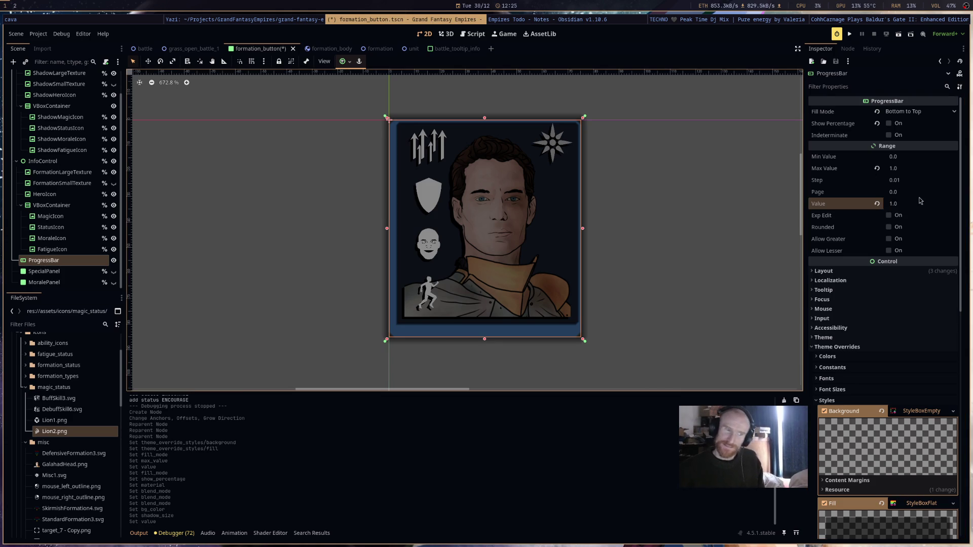
{"action": "mouse_move", "coordinate": [914, 210]}
{"action": "left_mouse_down"}
{"action": "mouse_move", "coordinate": [887, 210]}
{"action": "mouse_move", "coordinate": [908, 241]}
{"action": "left_mouse_up"}
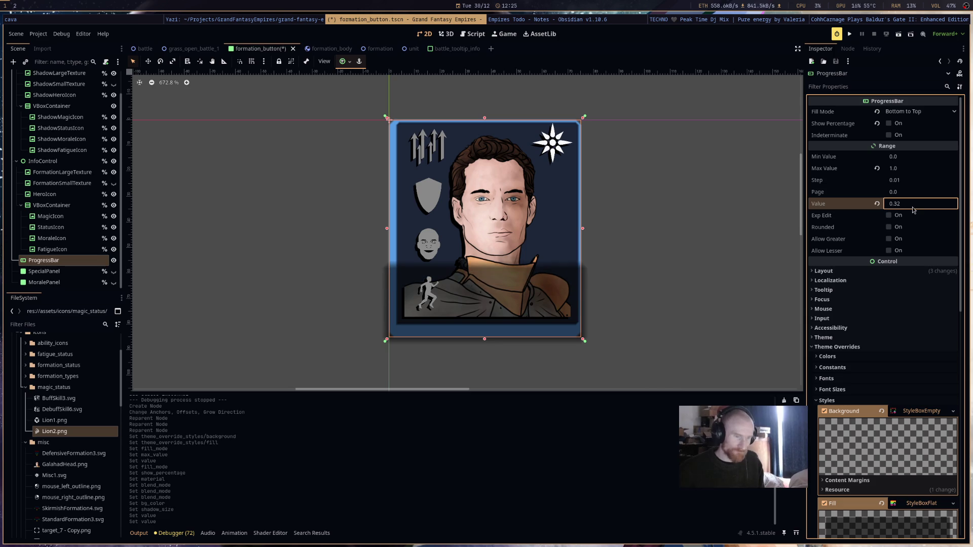
{"action": "scroll", "coordinate": [899, 362], "scroll_direction": "down", "scroll_amount": 10}
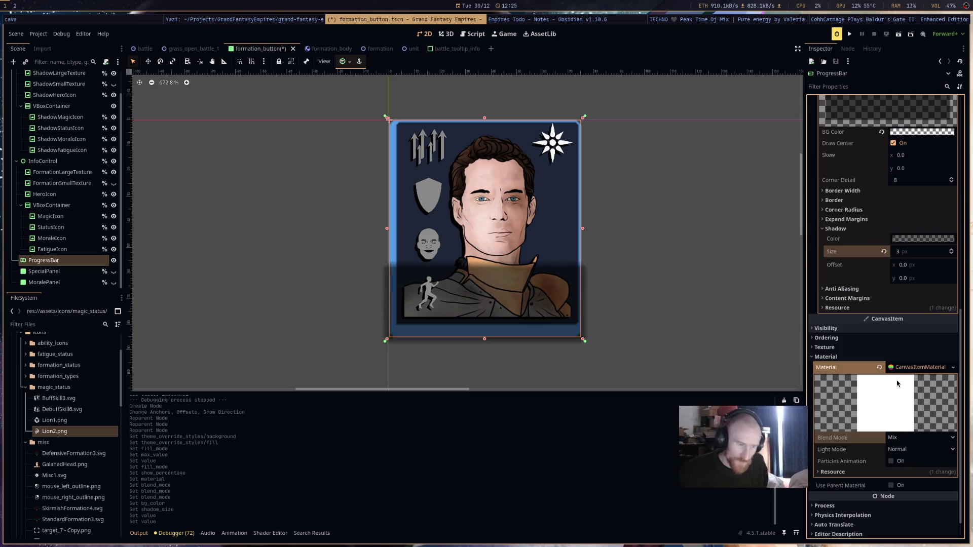
{"action": "left_click", "coordinate": [898, 436]}
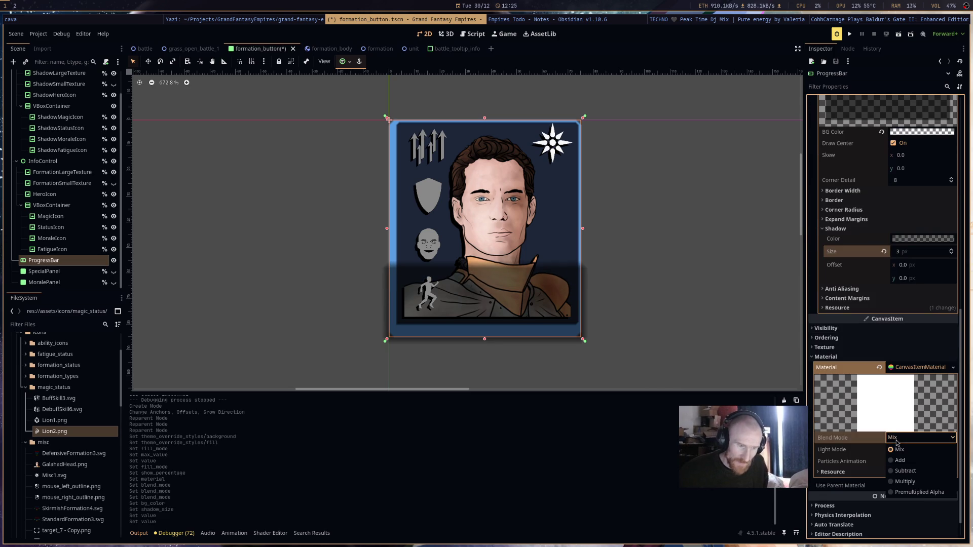
Set the blend mode to Subtract and colour the fill's shadow teal with alpha 153.
{"action": "left_click", "coordinate": [908, 471]}
{"action": "scroll", "coordinate": [926, 304], "scroll_direction": "up", "scroll_amount": 3}
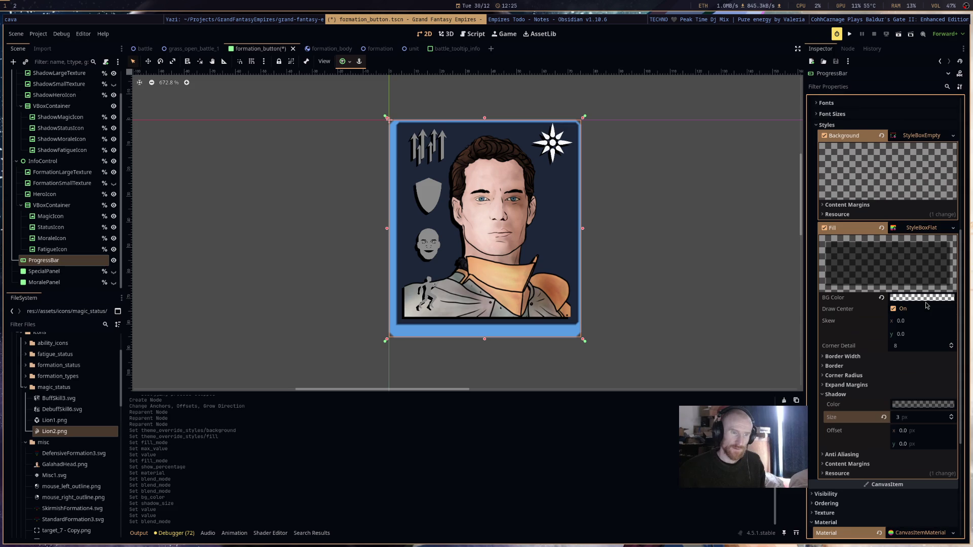
{"action": "left_click", "coordinate": [932, 404]}
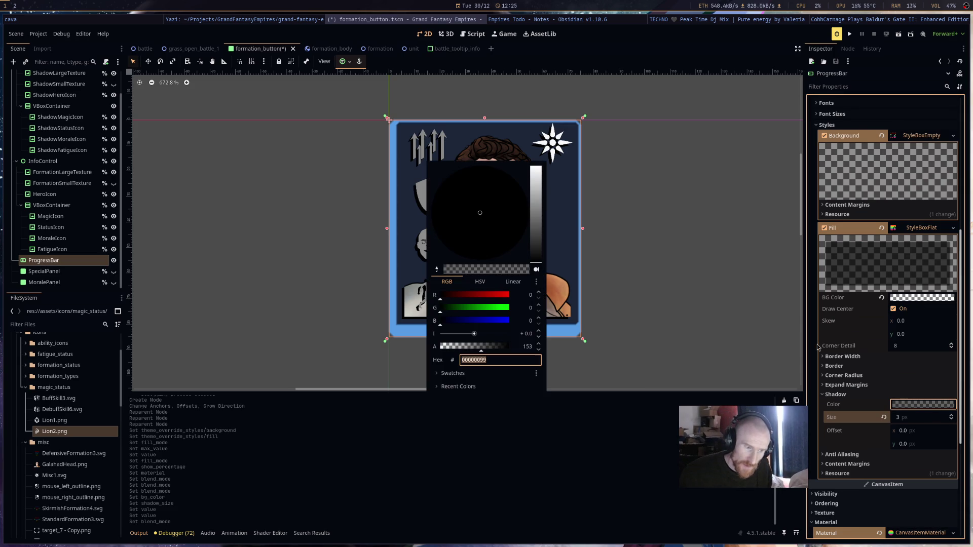
{"action": "left_click", "coordinate": [533, 220]}
{"action": "mouse_move", "coordinate": [525, 223]}
{"action": "left_mouse_down"}
{"action": "mouse_move", "coordinate": [563, 248]}
{"action": "mouse_move", "coordinate": [420, 193]}
{"action": "mouse_move", "coordinate": [419, 166]}
{"action": "left_mouse_up"}
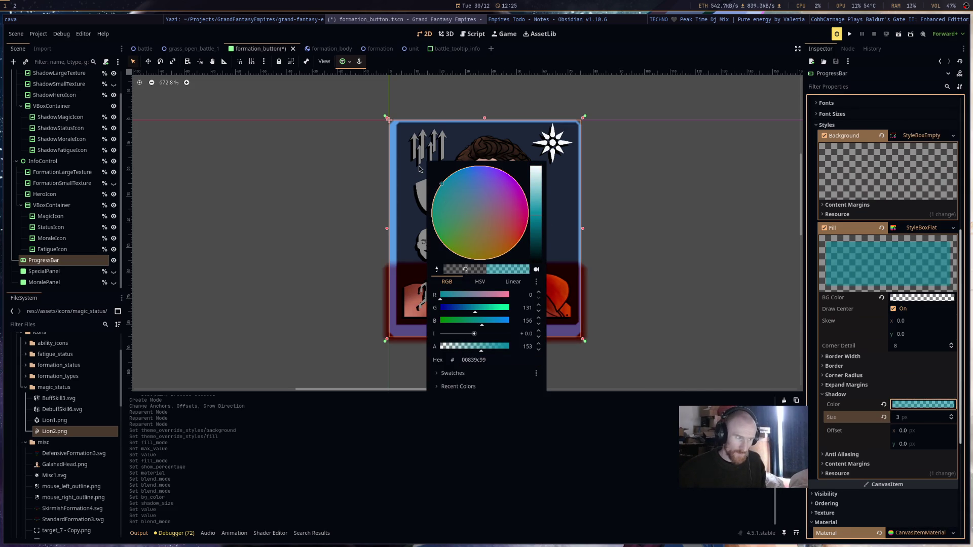
{"action": "mouse_move", "coordinate": [400, 192]}
{"action": "left_mouse_down"}
{"action": "mouse_move", "coordinate": [403, 184]}
{"action": "mouse_move", "coordinate": [454, 196]}
{"action": "mouse_move", "coordinate": [453, 204]}
{"action": "mouse_move", "coordinate": [421, 189]}
{"action": "left_mouse_up"}
{"action": "mouse_move", "coordinate": [537, 222]}
{"action": "left_mouse_down"}
{"action": "mouse_move", "coordinate": [537, 175]}
{"action": "mouse_move", "coordinate": [542, 243]}
{"action": "mouse_move", "coordinate": [542, 230]}
{"action": "left_mouse_up"}
{"action": "left_click", "coordinate": [700, 257]}
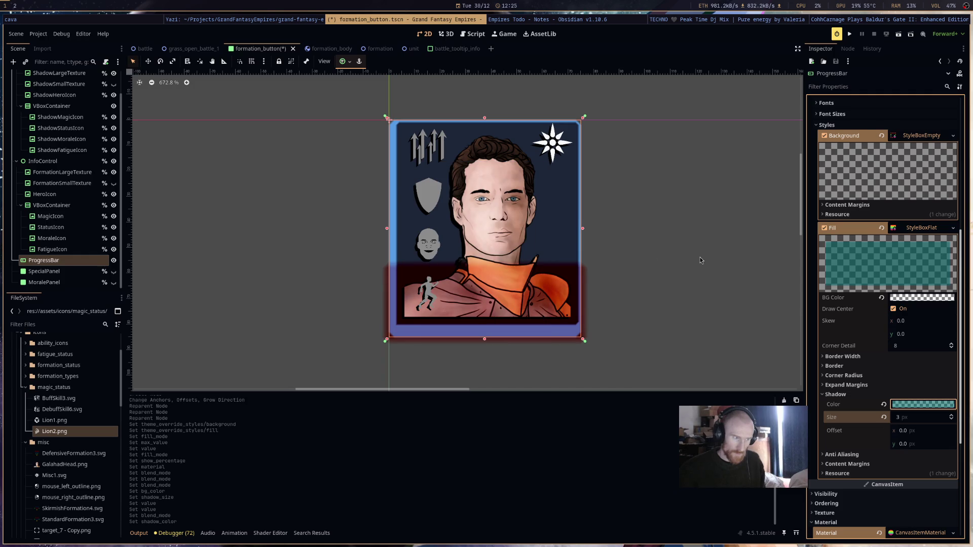
Raise the ProgressBar Value to 1.0 so the overlay covers the whole portrait.
{"action": "scroll", "coordinate": [724, 287], "scroll_direction": "down", "scroll_amount": 5}
{"action": "scroll", "coordinate": [887, 253], "scroll_direction": "up", "scroll_amount": 5}
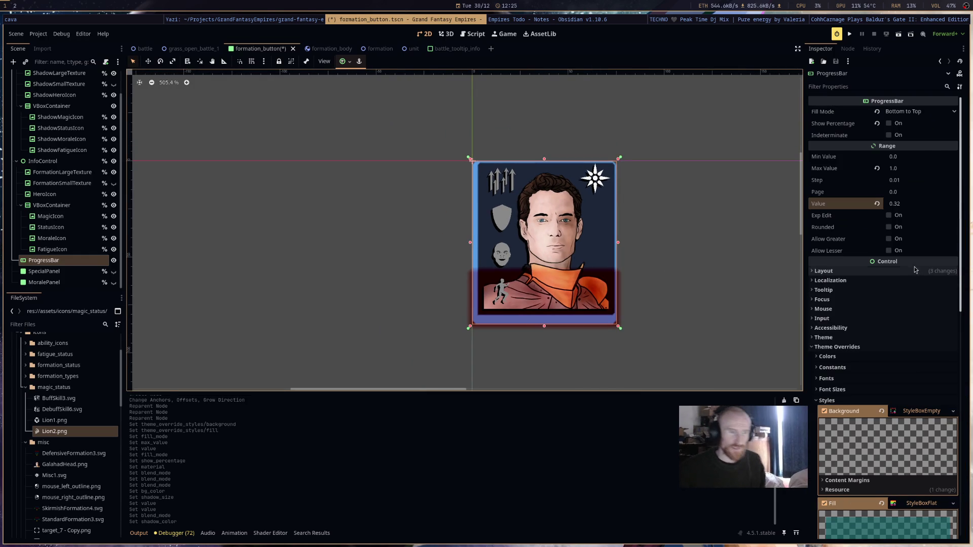
{"action": "left_click", "coordinate": [913, 204]}
{"action": "left_click_drag", "start_coordinate": [912, 203], "coordinate": [943, 204]}
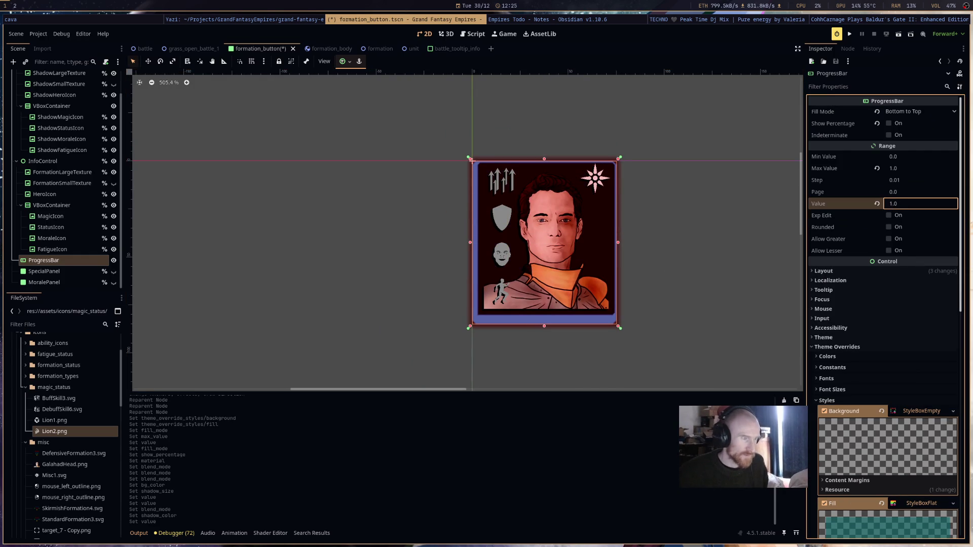
{"action": "scroll", "coordinate": [671, 304], "scroll_direction": "down", "scroll_amount": 8}
{"action": "left_click_drag", "start_coordinate": [683, 320], "coordinate": [547, 263]}
{"action": "scroll", "coordinate": [495, 243], "scroll_direction": "down", "scroll_amount": 7}
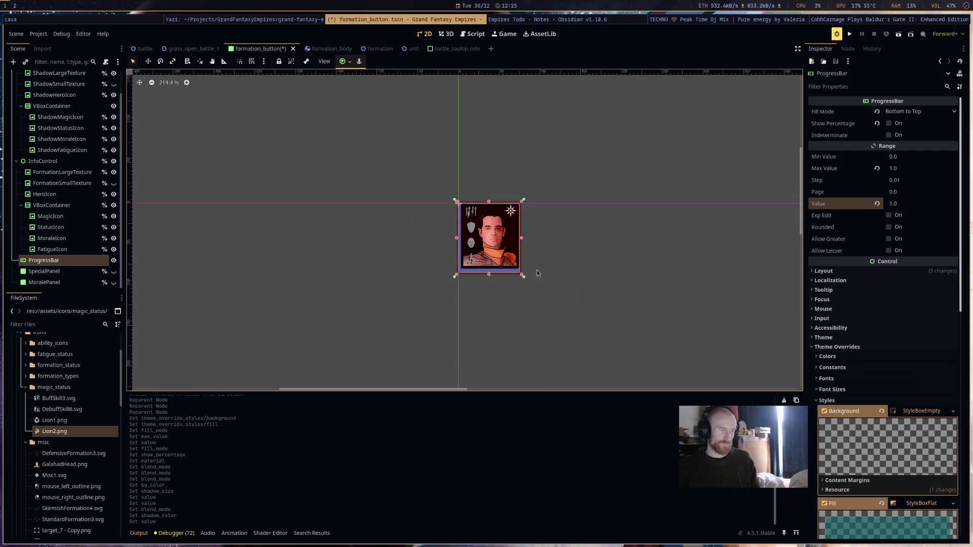
{"action": "scroll", "coordinate": [495, 242], "scroll_direction": "up", "scroll_amount": 8}
{"action": "scroll", "coordinate": [495, 242], "scroll_direction": "up", "scroll_amount": 5}
{"action": "scroll", "coordinate": [496, 246], "scroll_direction": "down", "scroll_amount": 8}
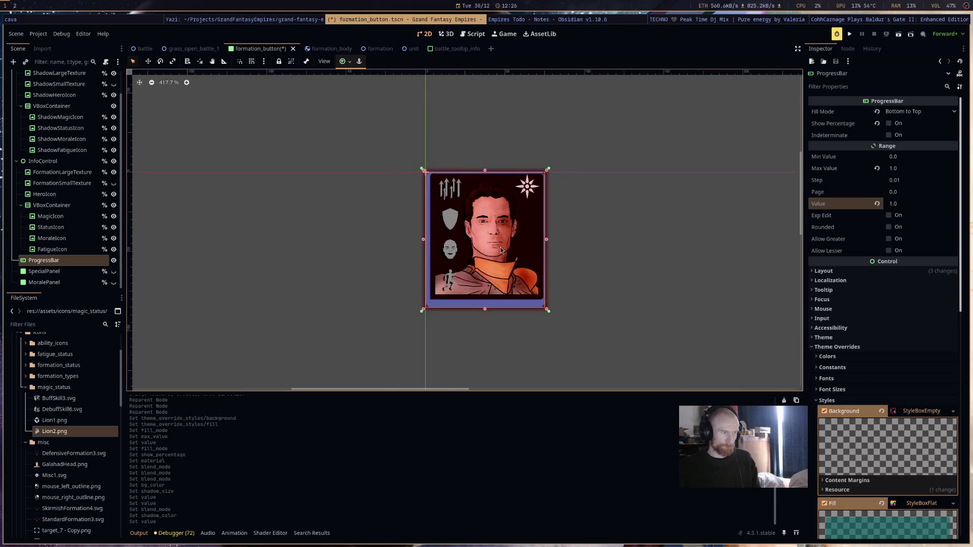
{"action": "scroll", "coordinate": [501, 250], "scroll_direction": "up", "scroll_amount": 8}
{"action": "scroll", "coordinate": [501, 249], "scroll_direction": "up", "scroll_amount": 1}
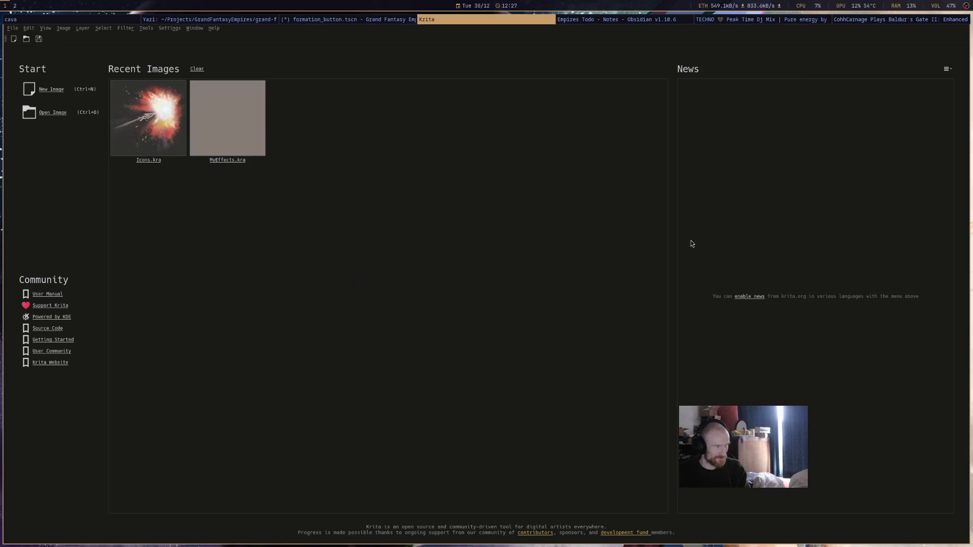
Open MyEffects.kra, settle on green, choose Ink-7 Brush Rough and add a new Paint Layer.
{"action": "left_click", "coordinate": [219, 140]}
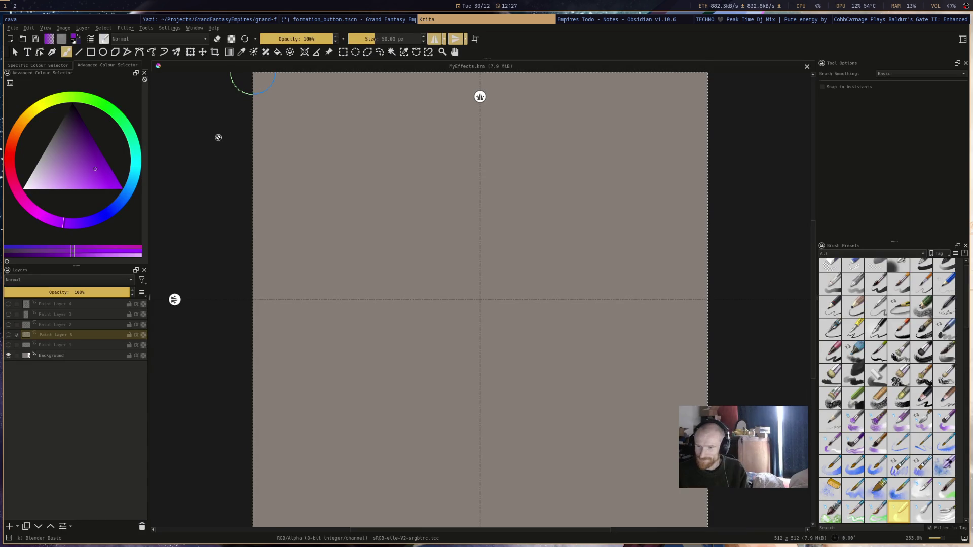
{"action": "left_click", "coordinate": [15, 146]}
{"action": "left_click", "coordinate": [108, 217]}
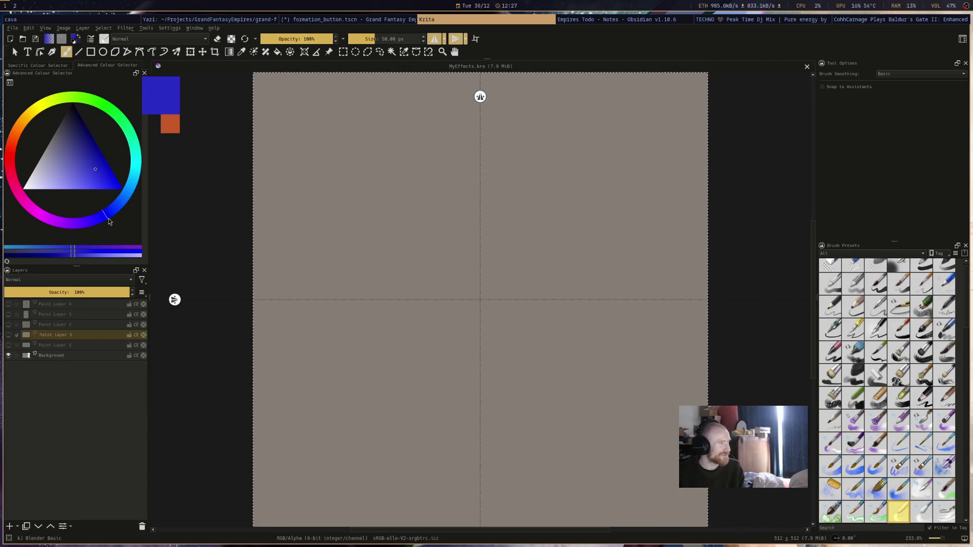
{"action": "left_click", "coordinate": [16, 197]}
{"action": "left_click", "coordinate": [69, 99]}
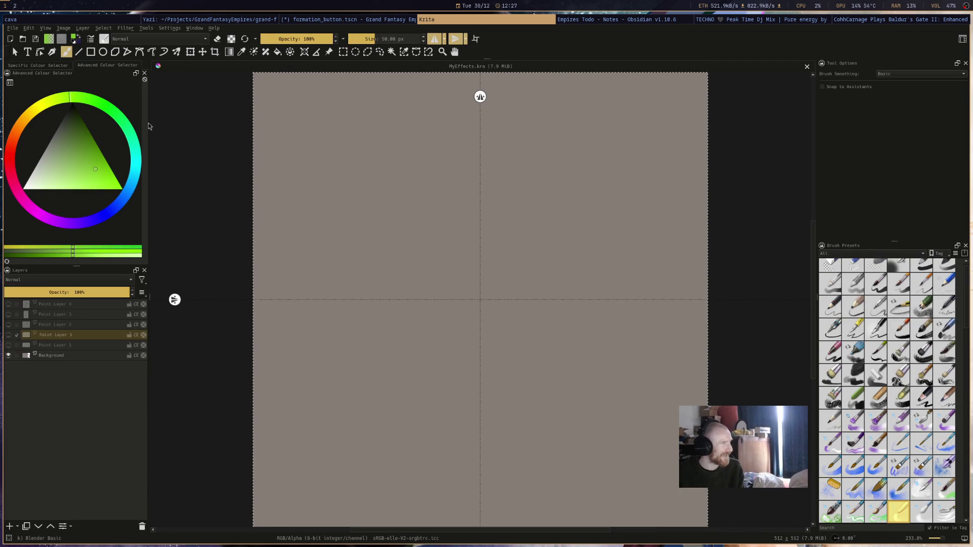
{"action": "left_click", "coordinate": [394, 150]}
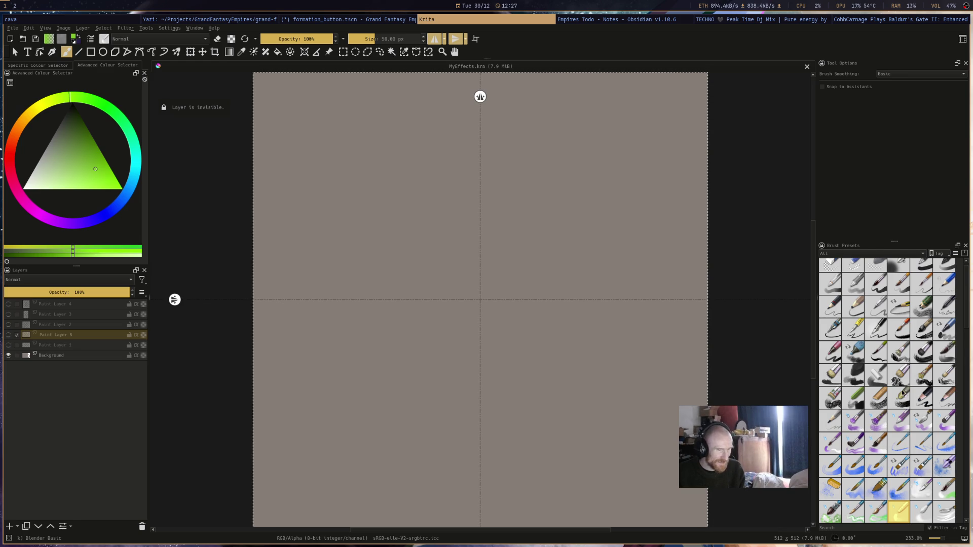
{"action": "left_click", "coordinate": [902, 334]}
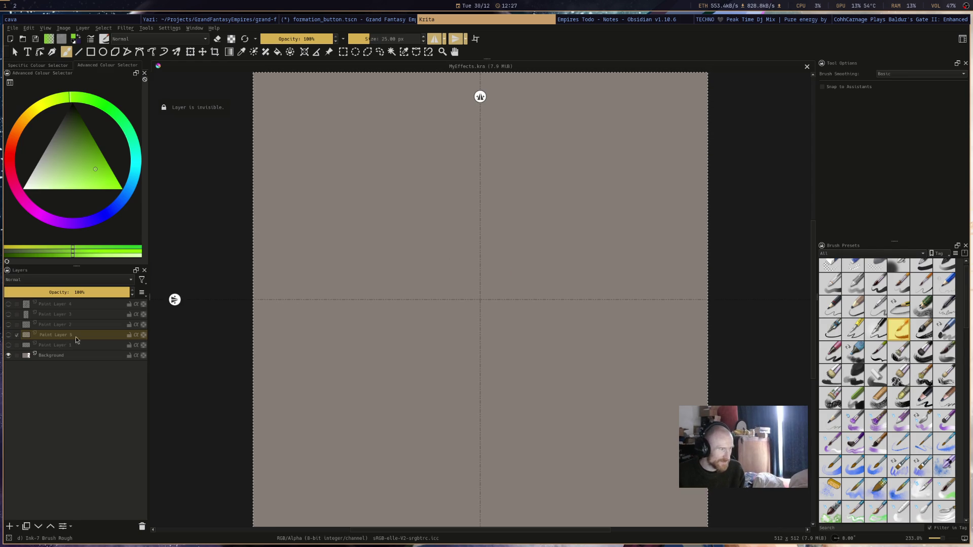
{"action": "left_click", "coordinate": [9, 527]}
Paint mirrored vertical strokes in green, orange, red, magenta, purple and blue across the canvas.
{"action": "left_click_drag", "start_coordinate": [360, 152], "coordinate": [348, 424]}
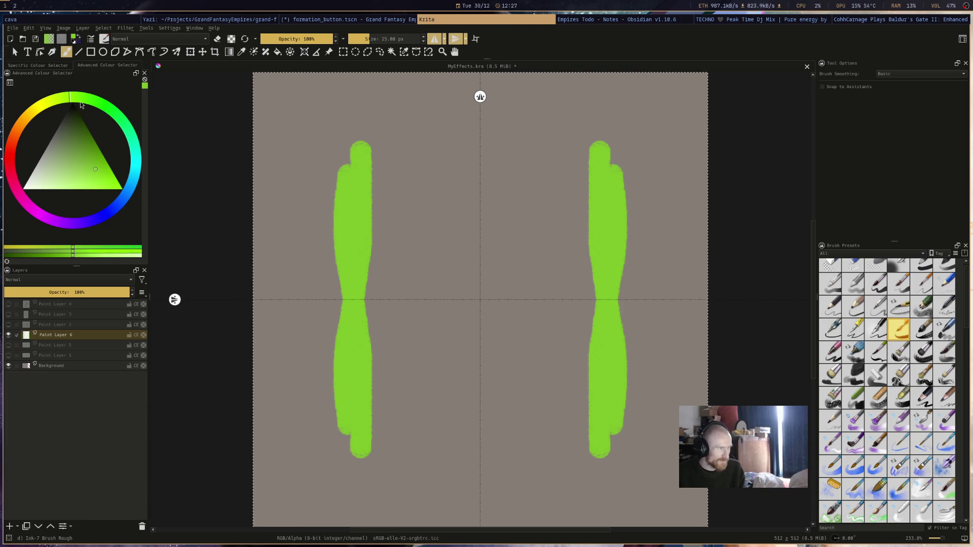
{"action": "left_click", "coordinate": [17, 130]}
{"action": "left_click_drag", "start_coordinate": [379, 162], "coordinate": [376, 445]}
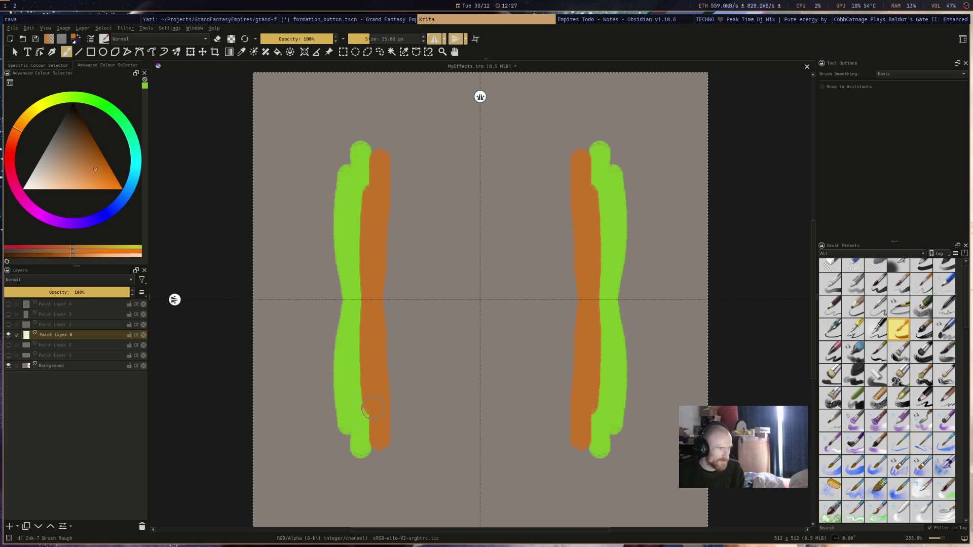
{"action": "left_click", "coordinate": [9, 166]}
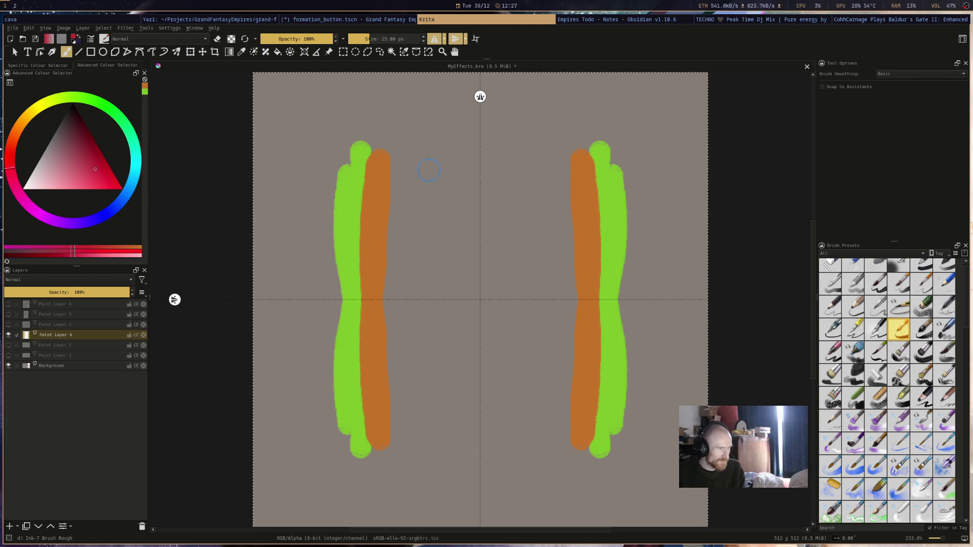
{"action": "left_click_drag", "start_coordinate": [403, 153], "coordinate": [403, 445]}
{"action": "left_click", "coordinate": [23, 206]}
{"action": "left_click_drag", "start_coordinate": [427, 163], "coordinate": [429, 441]}
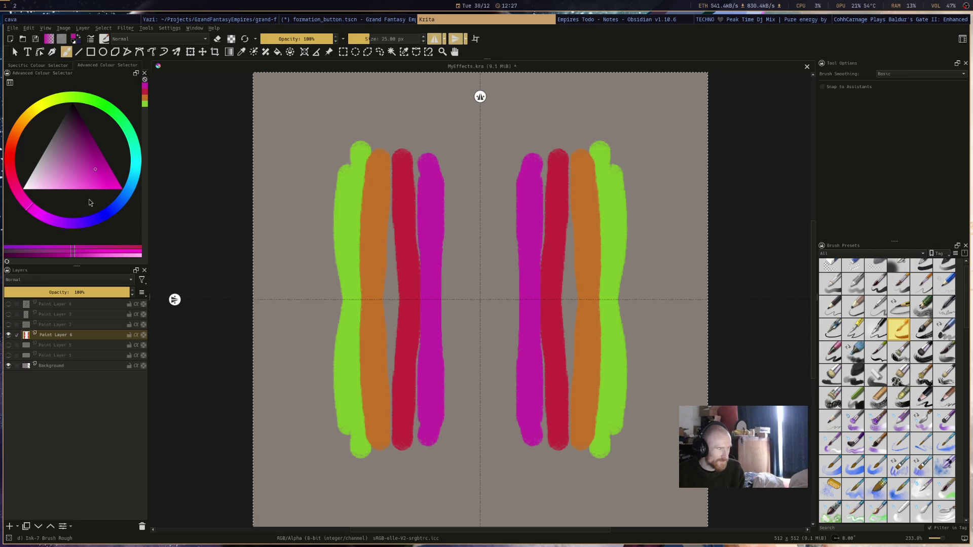
{"action": "left_click", "coordinate": [70, 223]}
{"action": "left_click_drag", "start_coordinate": [451, 162], "coordinate": [443, 431]}
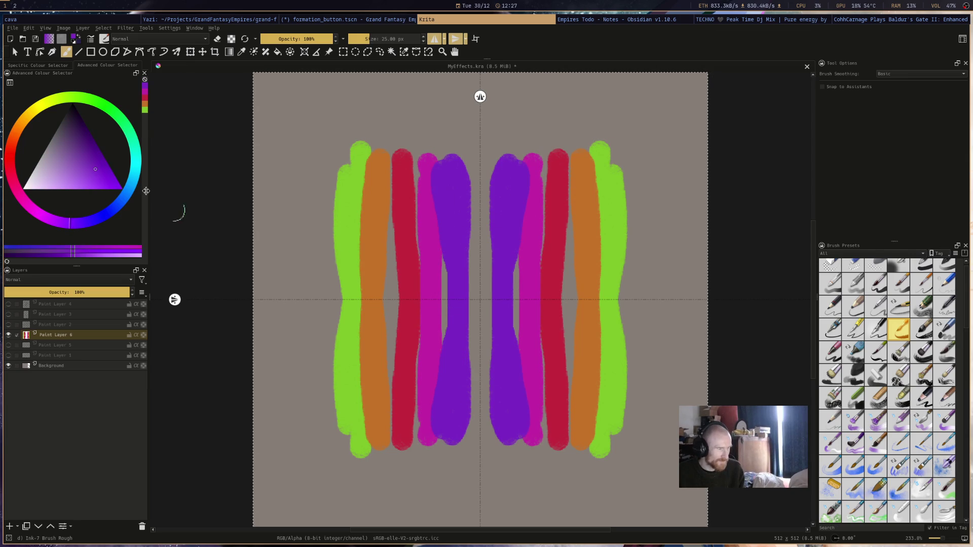
{"action": "left_click", "coordinate": [104, 215]}
{"action": "left_click_drag", "start_coordinate": [471, 158], "coordinate": [476, 423]}
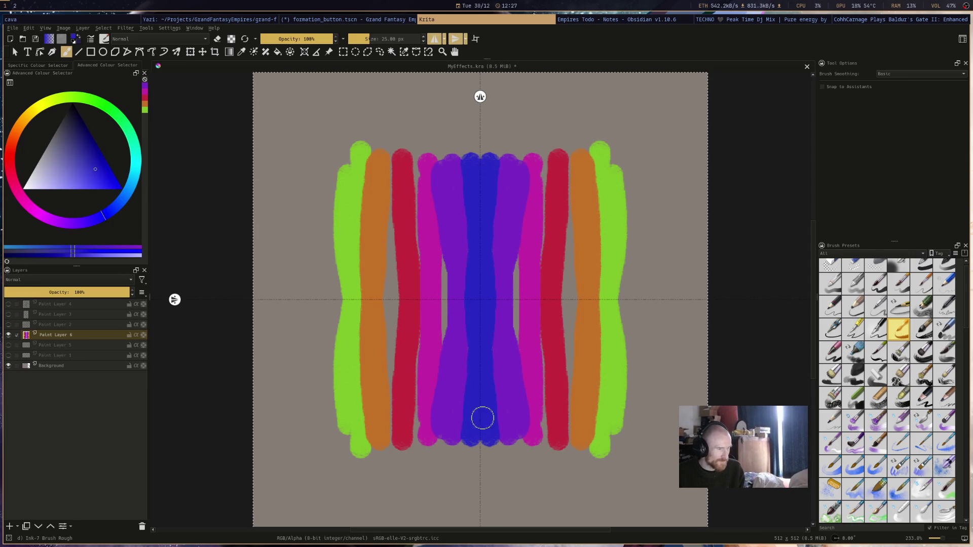
Add green and blue strokes along the edges, then undo all the mirrored strokes.
{"action": "left_click_drag", "start_coordinate": [112, 109], "coordinate": [123, 121]}
{"action": "left_click_drag", "start_coordinate": [329, 157], "coordinate": [327, 445]}
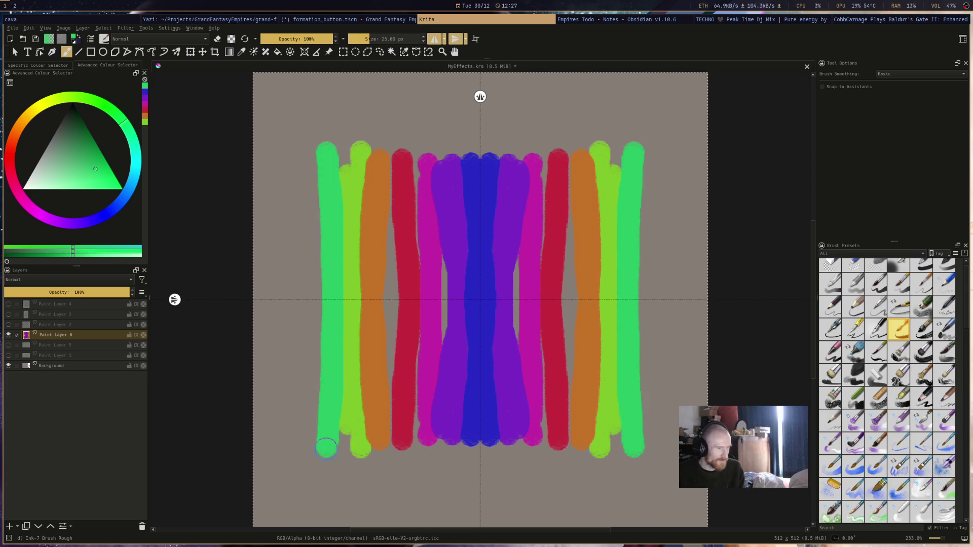
{"action": "left_click_drag", "start_coordinate": [133, 158], "coordinate": [131, 184]}
{"action": "left_click_drag", "start_coordinate": [315, 164], "coordinate": [310, 469]}
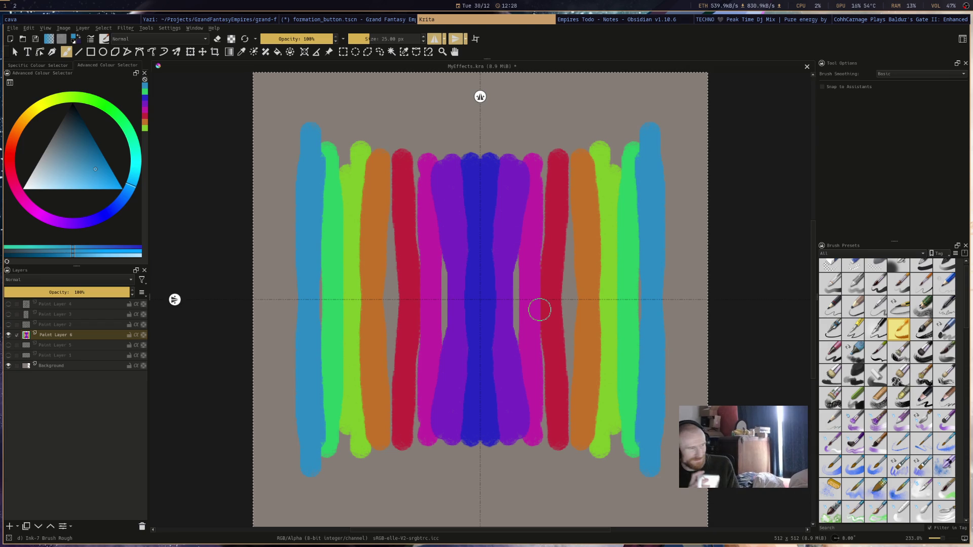
{"action": "key", "text": "ctrl+z"}
{"action": "key", "text": "ctrl+z"}
{"action": "key", "text": "ctrl+z"}
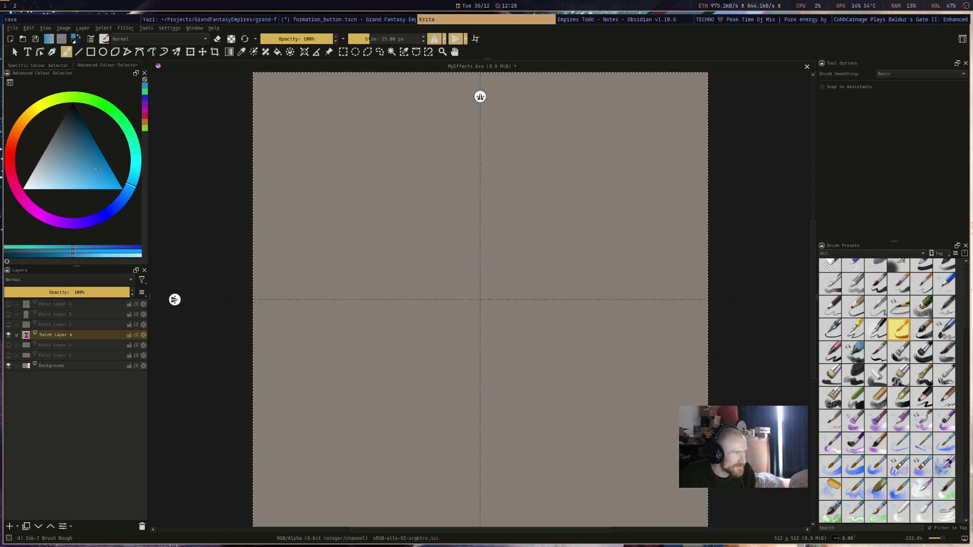
Paint four-way mirrored blobs in orange, red and blue.
{"action": "left_click", "coordinate": [17, 136]}
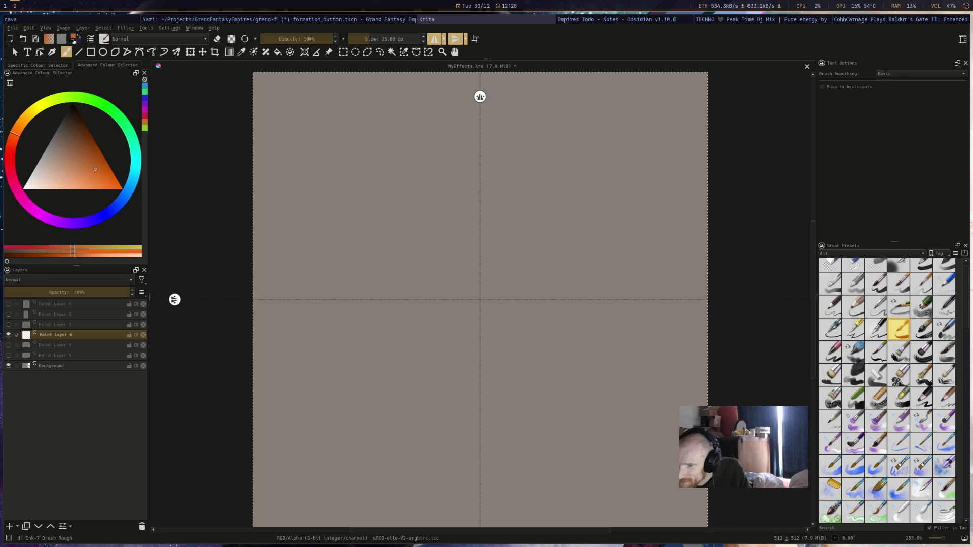
{"action": "left_click_drag", "start_coordinate": [17, 170], "coordinate": [19, 125]}
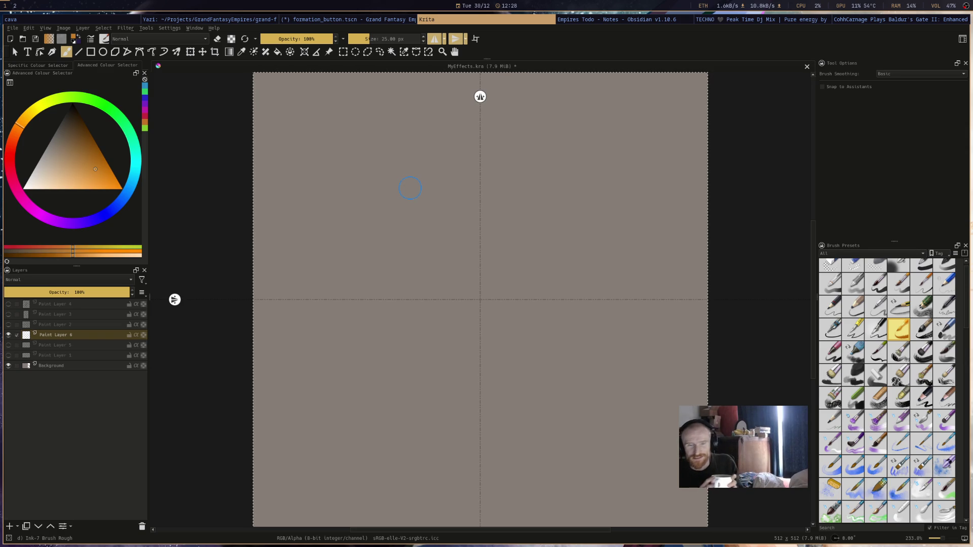
{"action": "left_click_drag", "start_coordinate": [355, 181], "coordinate": [350, 216]}
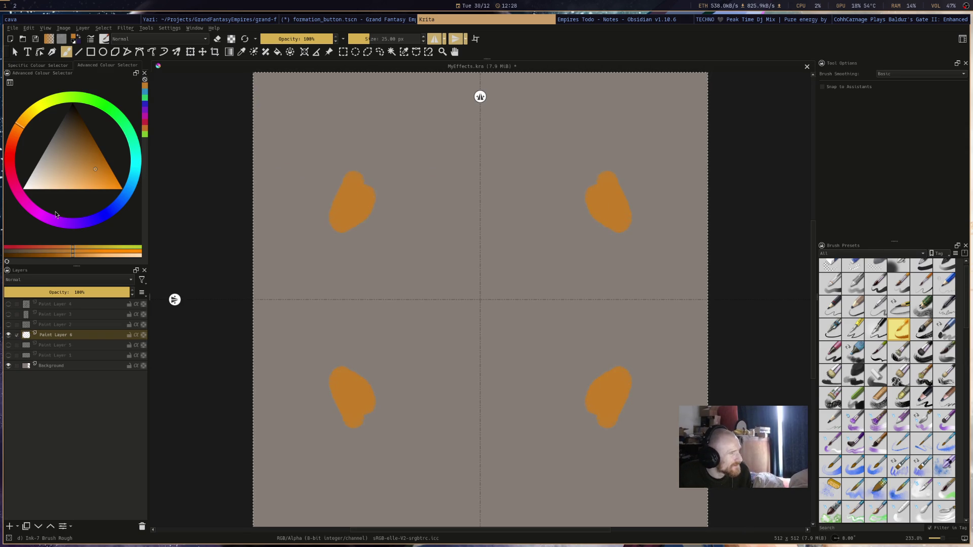
{"action": "left_click", "coordinate": [10, 164]}
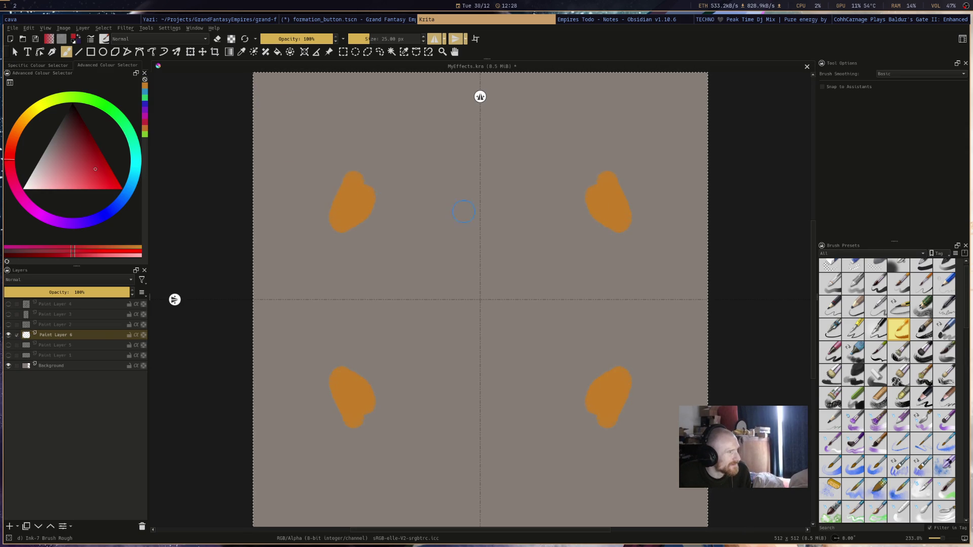
{"action": "left_click_drag", "start_coordinate": [442, 199], "coordinate": [435, 187]}
{"action": "left_click", "coordinate": [123, 199]}
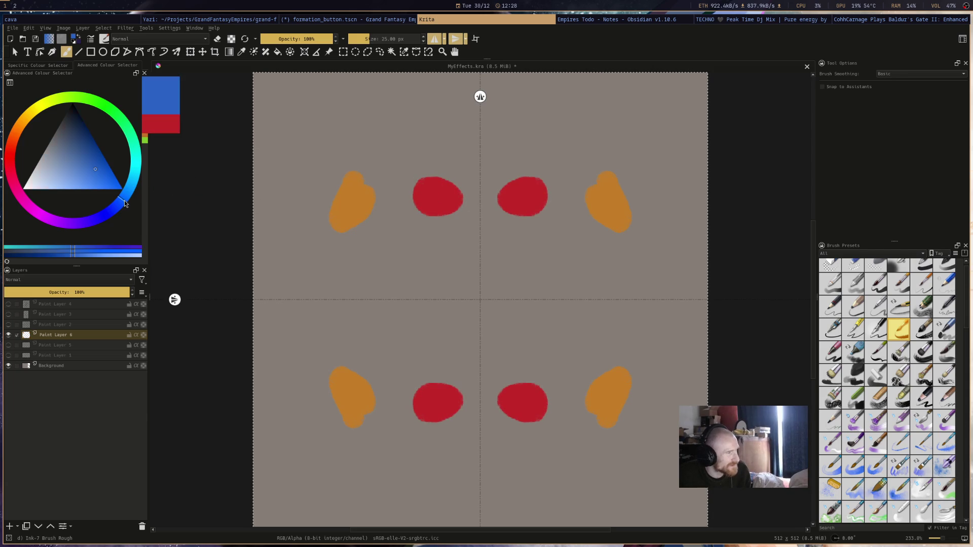
{"action": "left_click_drag", "start_coordinate": [419, 276], "coordinate": [398, 261]}
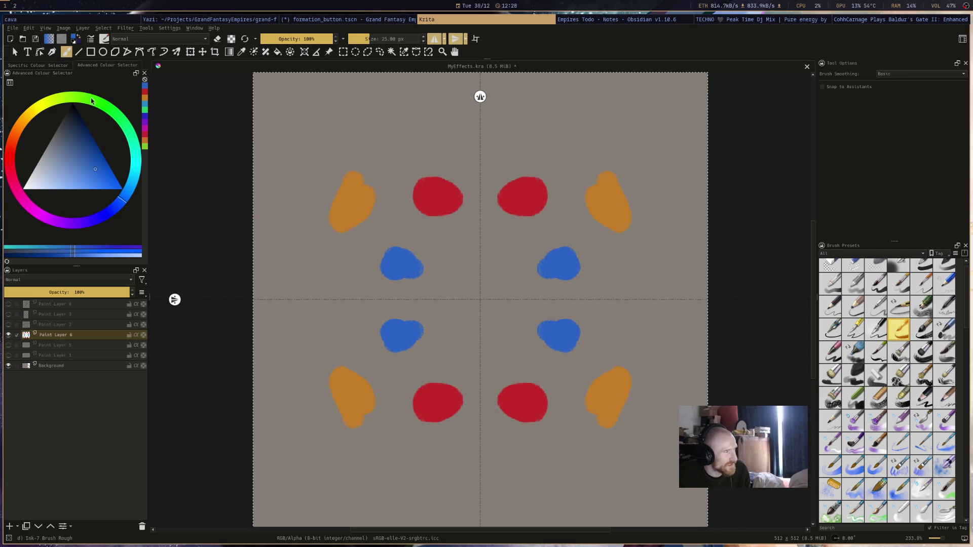
Pick a mustard yellow colour, undo the blobs, and save MyEffects.kra.
{"action": "left_click", "coordinate": [106, 106]}
{"action": "left_click", "coordinate": [8, 166]}
{"action": "left_click", "coordinate": [99, 214]}
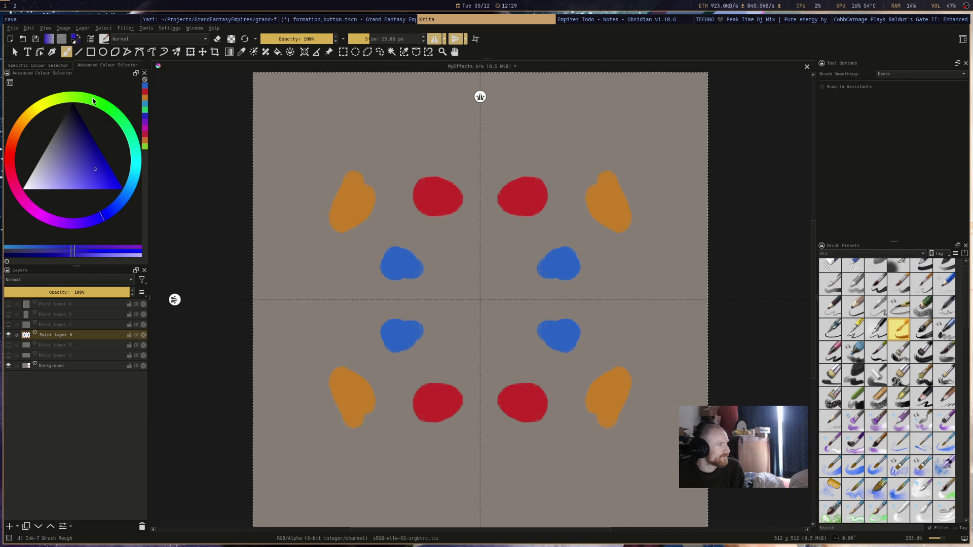
{"action": "left_click", "coordinate": [26, 115]}
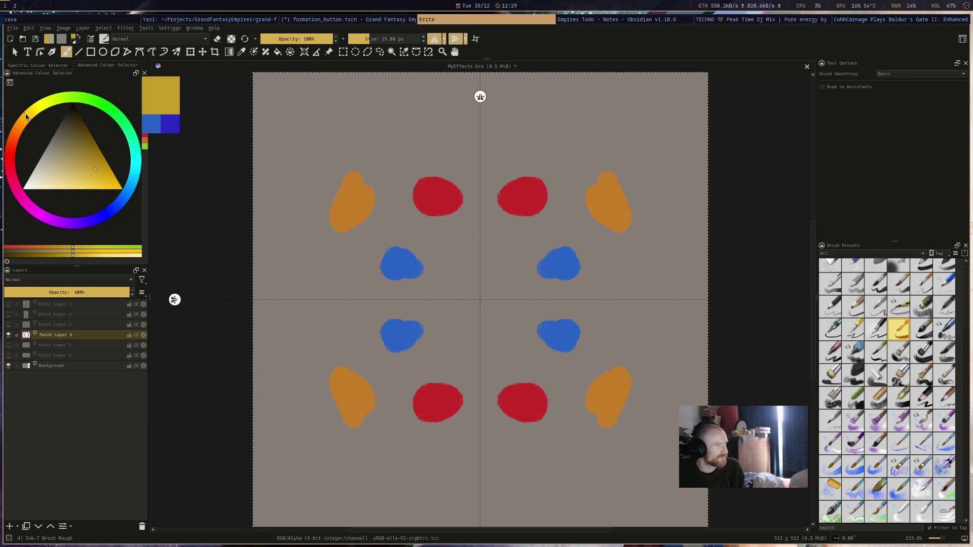
{"action": "key", "text": "ctrl"}
{"action": "key", "text": "ctrl+z"}
{"action": "key", "text": "ctrl+z"}
{"action": "key", "text": "ctrl+z"}
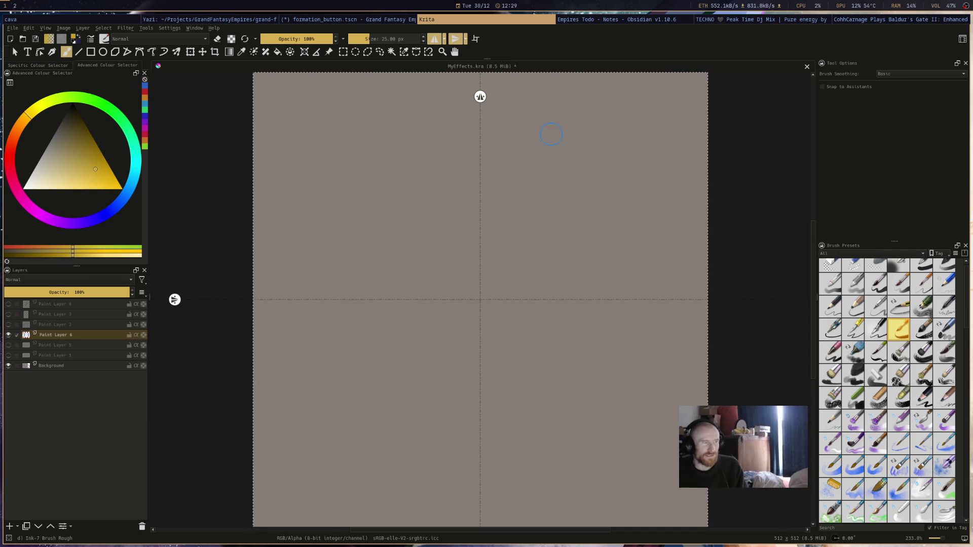
{"action": "key", "text": "ctrl+s"}
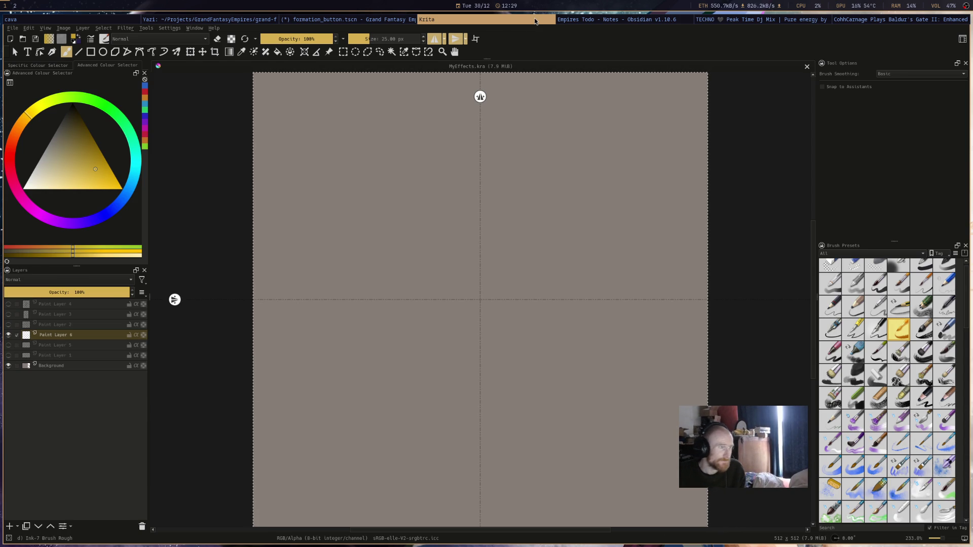
{"action": "scroll", "coordinate": [535, 20], "scroll_direction": "up", "scroll_amount": 1}
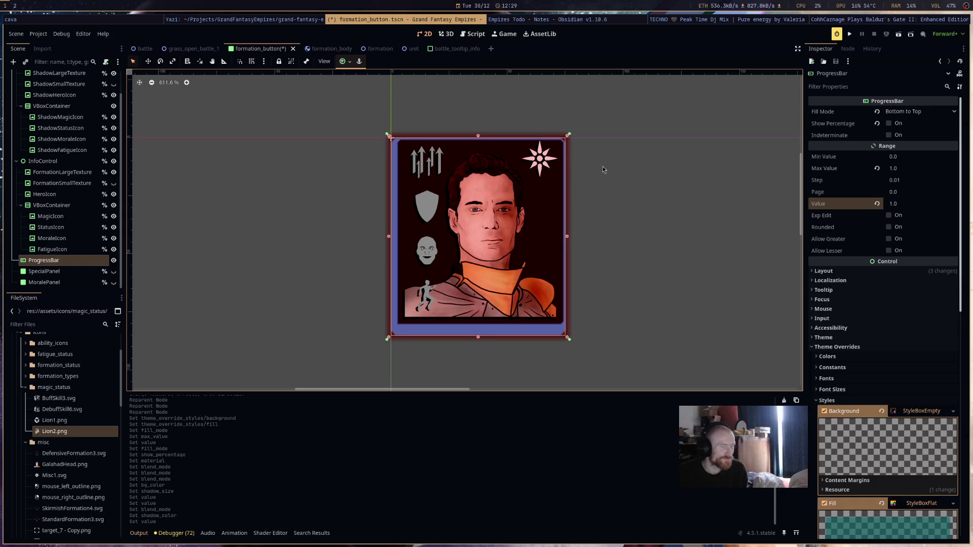
{"action": "scroll", "coordinate": [945, 458], "scroll_direction": "down", "scroll_amount": 5}
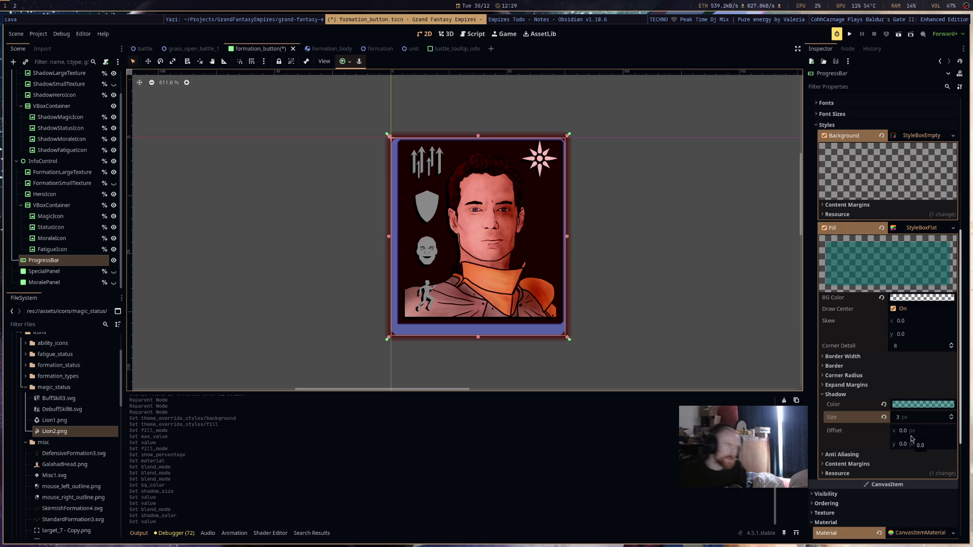
{"action": "left_click", "coordinate": [36, 262]}
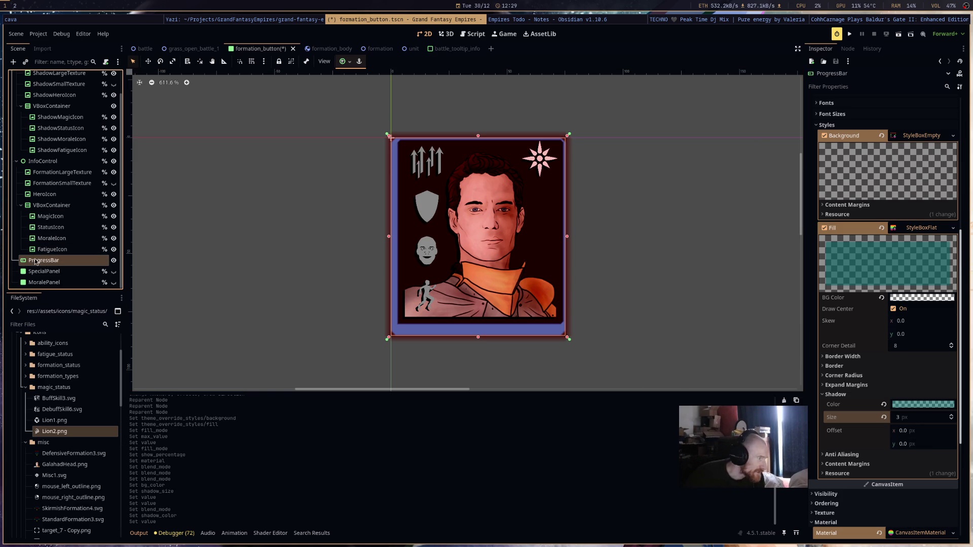
Rename the ProgressBar node to HealthProgressBar, save the scene, and select its Value field.
{"action": "key", "text": "F2"}
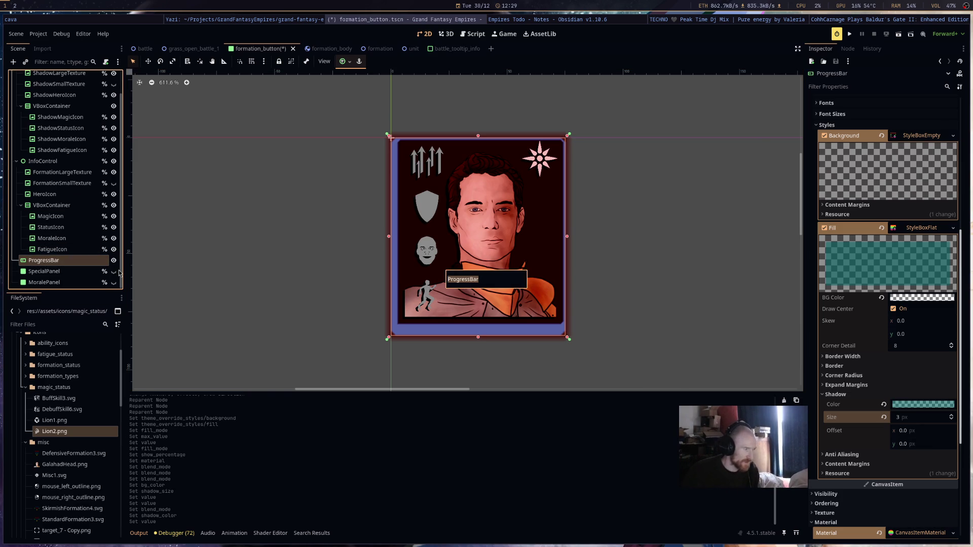
{"action": "type", "text": "DeathP"}
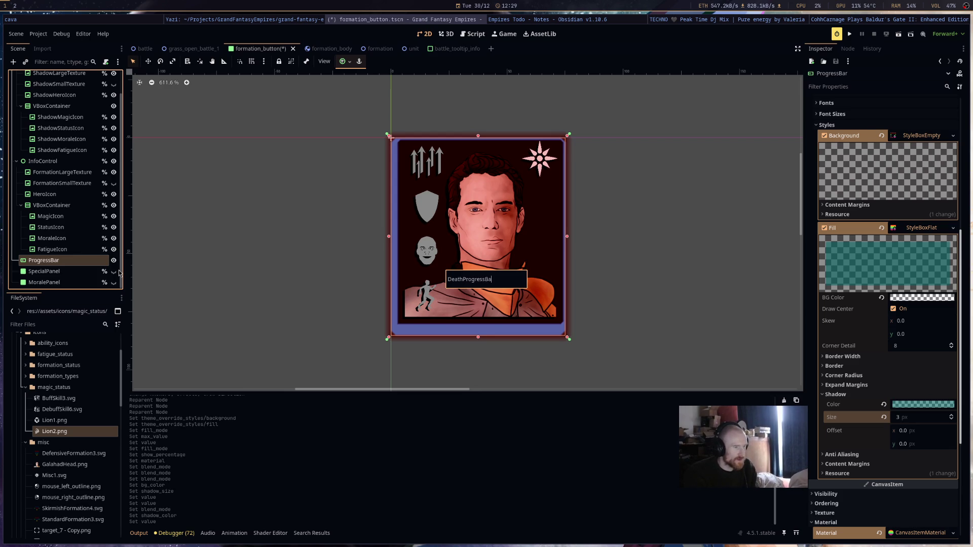
{"action": "key", "text": "BackSpace"}
{"action": "key", "text": "BackSpace"}
{"action": "key", "text": "BackSpace"}
{"action": "type", "text": "Healt"}
{"action": "key", "text": "Return"}
{"action": "key", "text": "ctrl+s"}
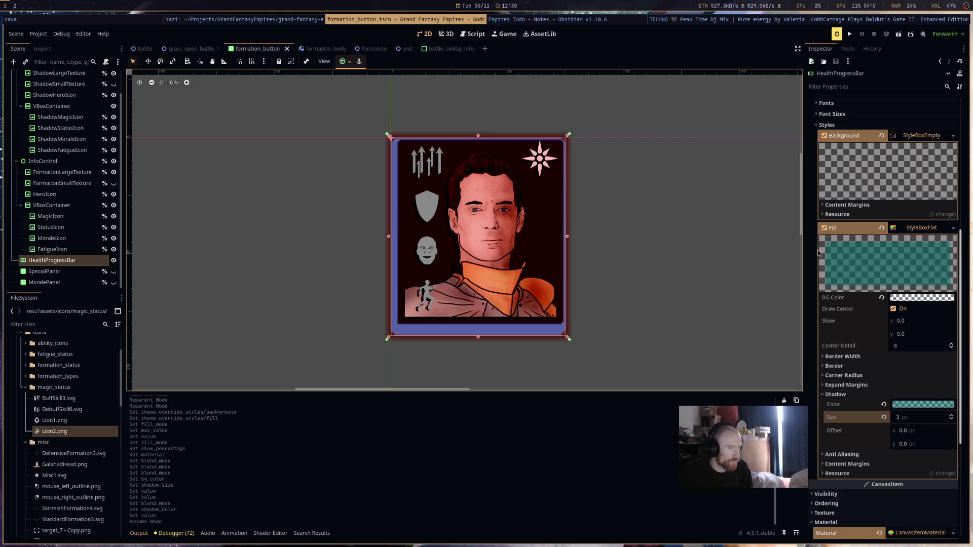
{"action": "scroll", "coordinate": [820, 254], "scroll_direction": "up", "scroll_amount": 5}
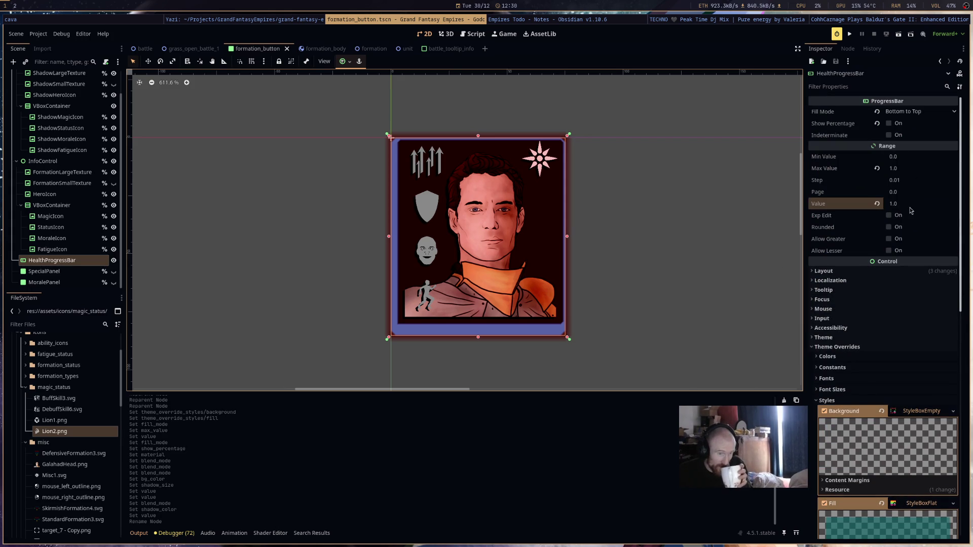
{"action": "left_click", "coordinate": [912, 205]}
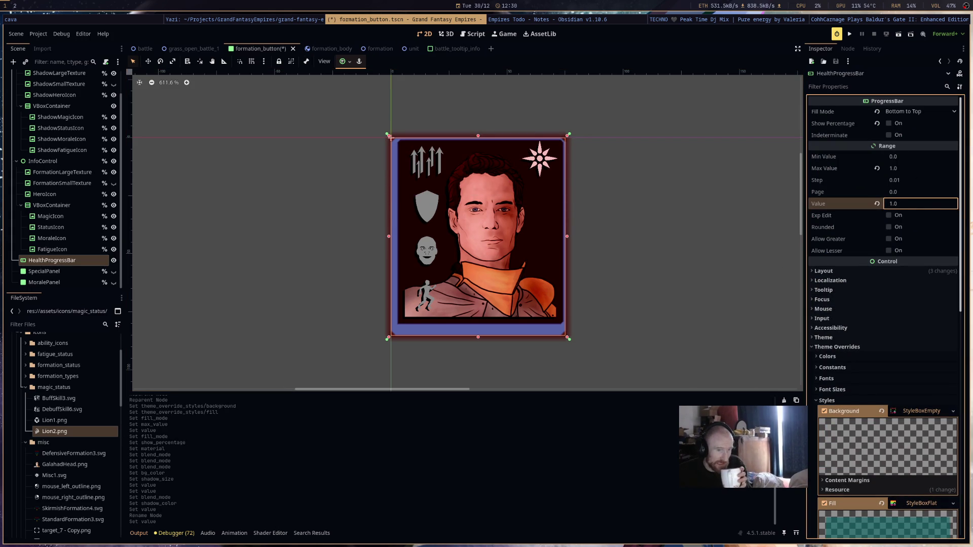
Enter 0.49 as the health value, then nudge it down to about 0.29.
{"action": "type", "text": "0.49"}
{"action": "key", "text": "Down"}
{"action": "key", "text": "Down"}
{"action": "key", "text": "Down"}
{"action": "key", "text": "Up"}
{"action": "key", "text": "Up"}
{"action": "key", "text": "Up"}
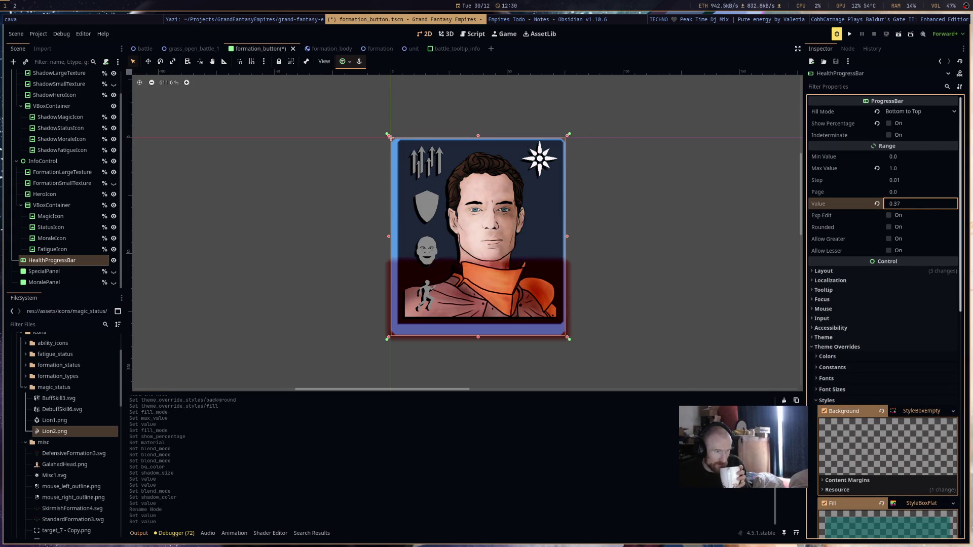
{"action": "key", "text": "Up"}
{"action": "key", "text": "Up"}
{"action": "key", "text": "Up"}
{"action": "key", "text": "Down"}
{"action": "key", "text": "Down"}
{"action": "key", "text": "Down"}
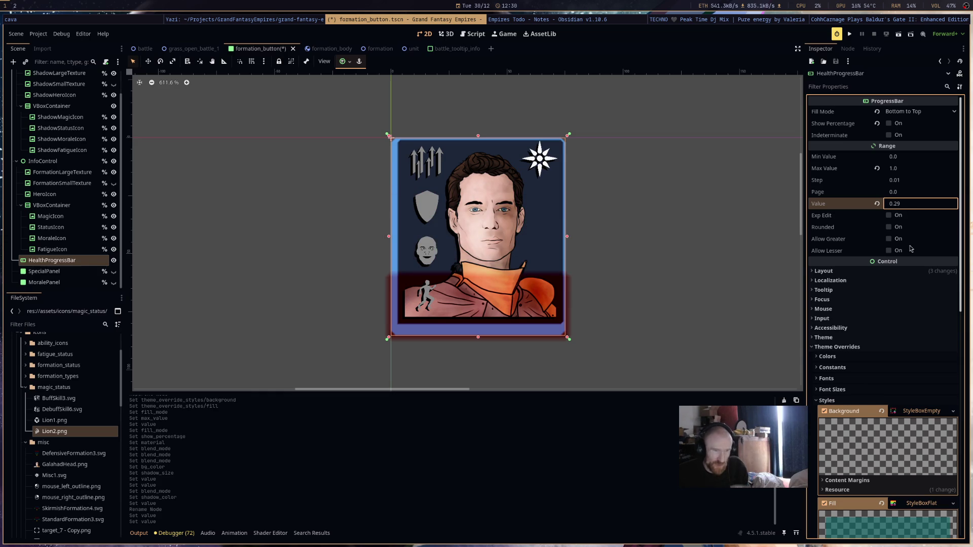
Darken the HealthProgressBar fill's shadow colour.
{"action": "scroll", "coordinate": [911, 248], "scroll_direction": "down", "scroll_amount": 5}
{"action": "left_click", "coordinate": [923, 460]}
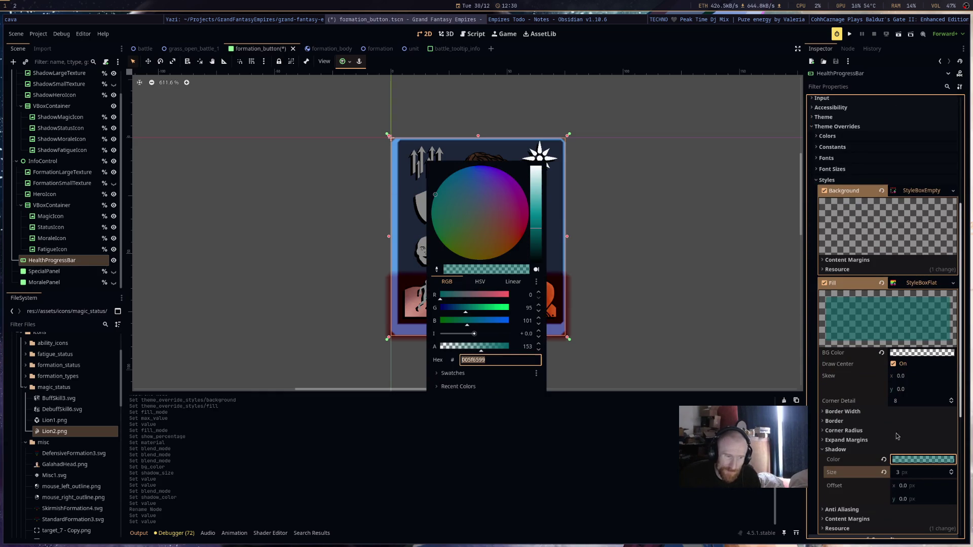
{"action": "left_click_drag", "start_coordinate": [536, 237], "coordinate": [538, 252]}
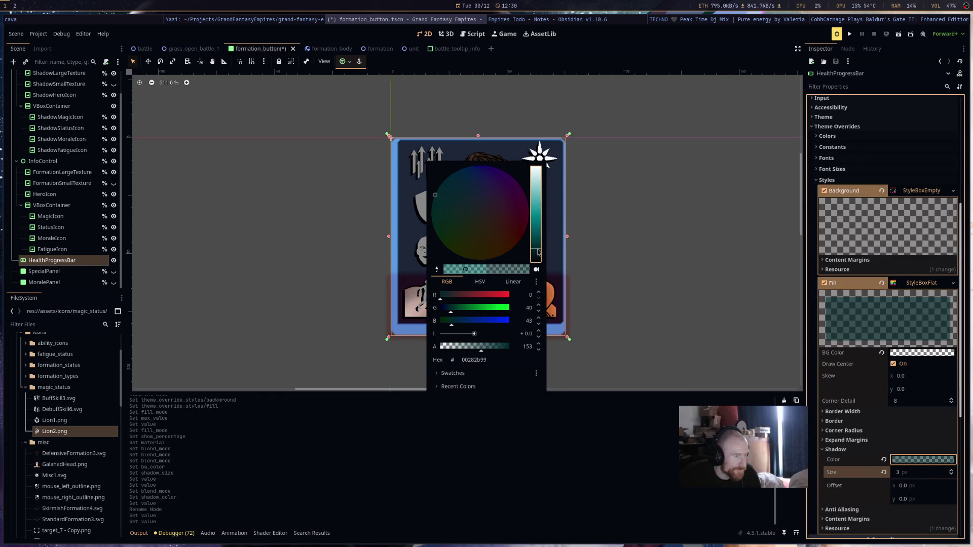
{"action": "left_click", "coordinate": [642, 269]}
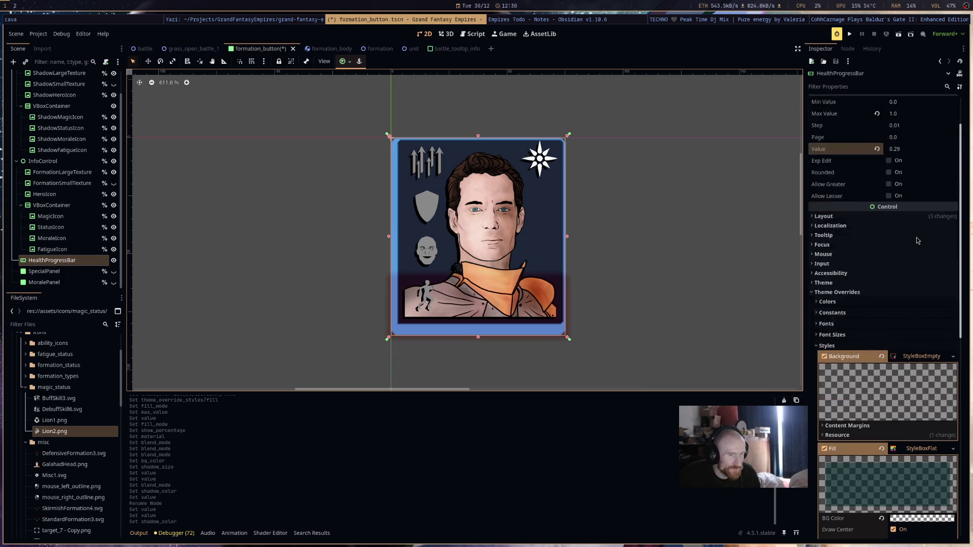
Set the health value to 0.31 and save formation_button.tscn.
{"action": "scroll", "coordinate": [915, 248], "scroll_direction": "up", "scroll_amount": 5}
{"action": "mouse_move", "coordinate": [913, 203]}
{"action": "left_mouse_down"}
{"action": "mouse_move", "coordinate": [953, 203]}
{"action": "mouse_move", "coordinate": [913, 203]}
{"action": "left_mouse_up"}
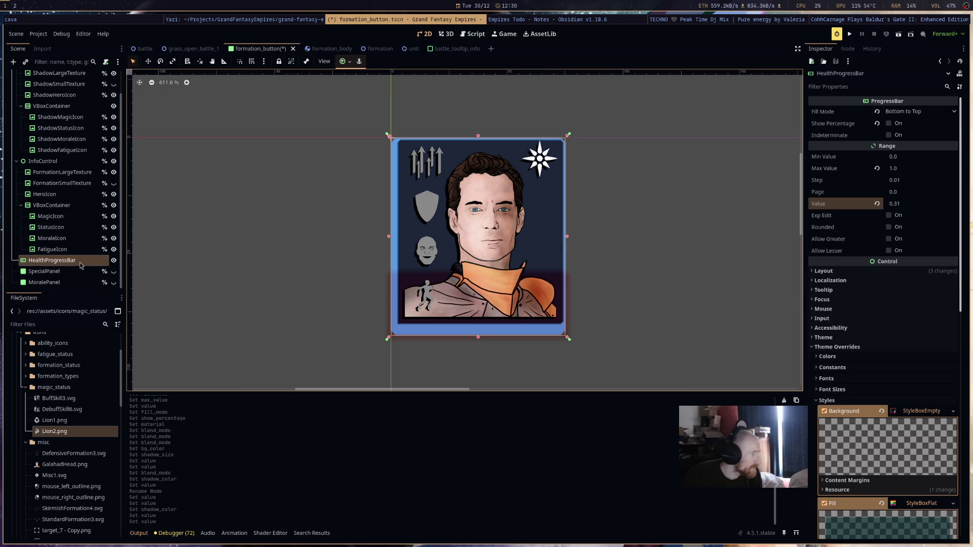
{"action": "key", "text": "ctrl+s"}
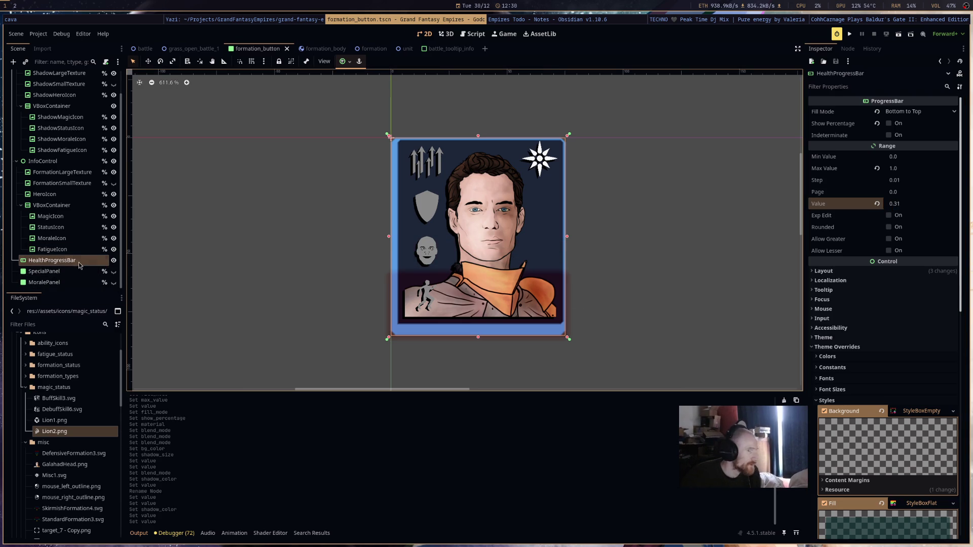
{"action": "scroll", "coordinate": [84, 264], "scroll_direction": "up", "scroll_amount": 2}
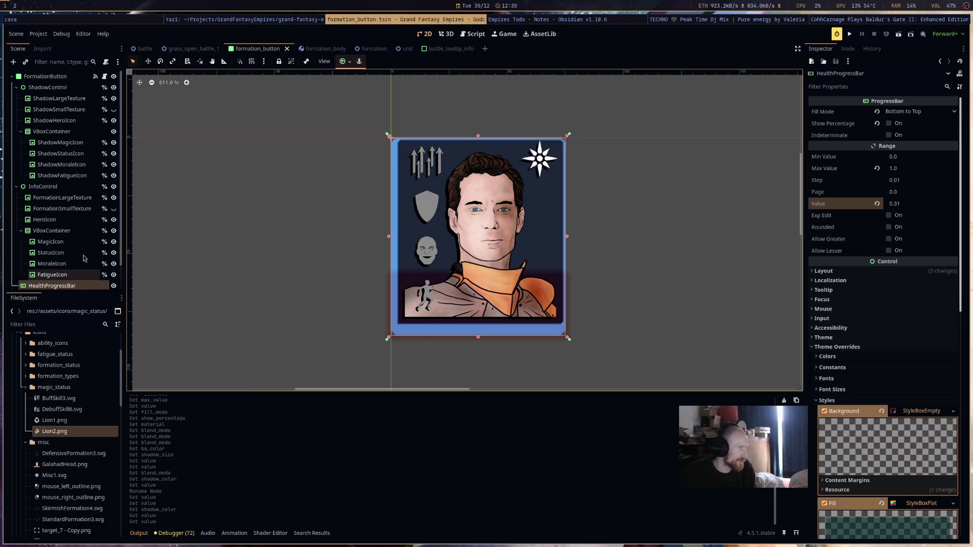
Open FormationButton's script, formation_button.gd.
{"action": "left_click", "coordinate": [104, 77]}
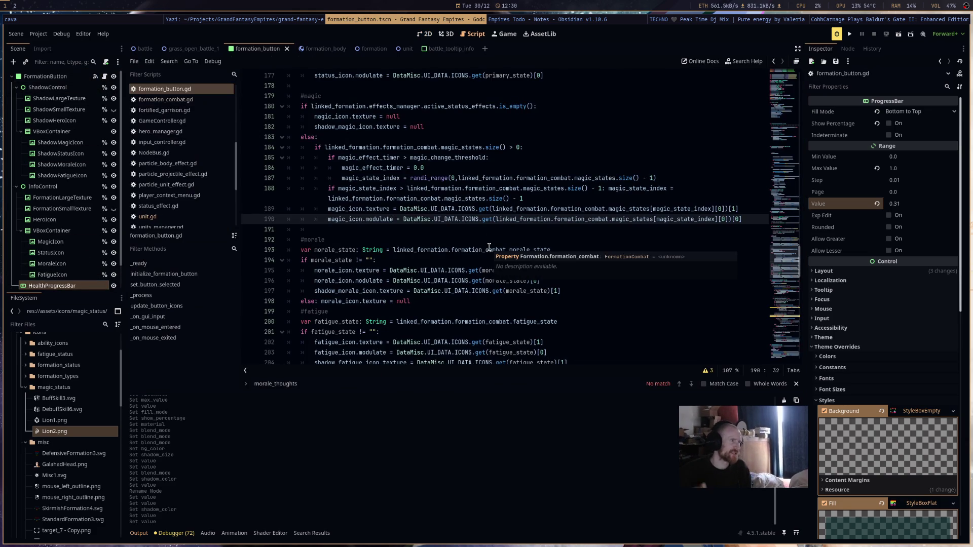
{"action": "scroll", "coordinate": [484, 246], "scroll_direction": "up", "scroll_amount": 15}
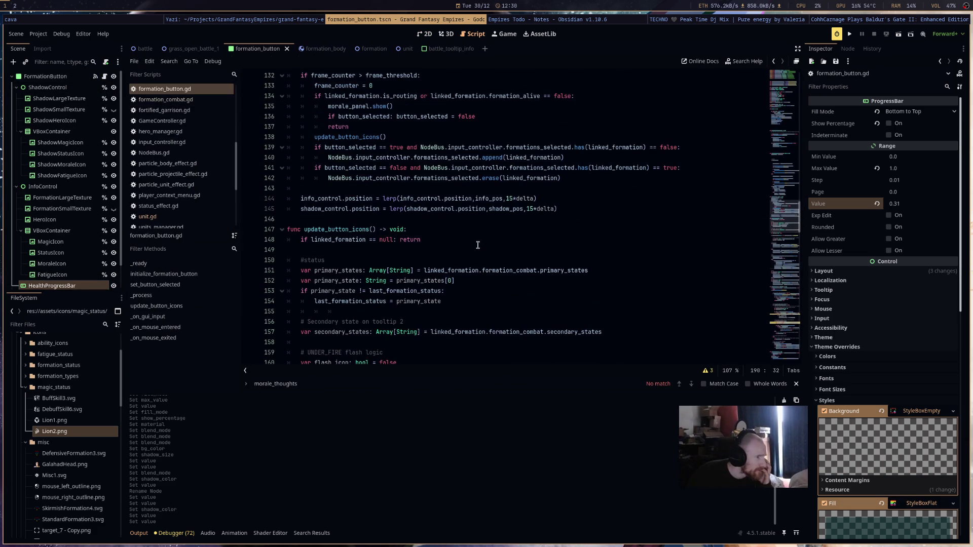
{"action": "scroll", "coordinate": [473, 247], "scroll_direction": "up", "scroll_amount": 6}
{"action": "scroll", "coordinate": [472, 247], "scroll_direction": "down", "scroll_amount": 3}
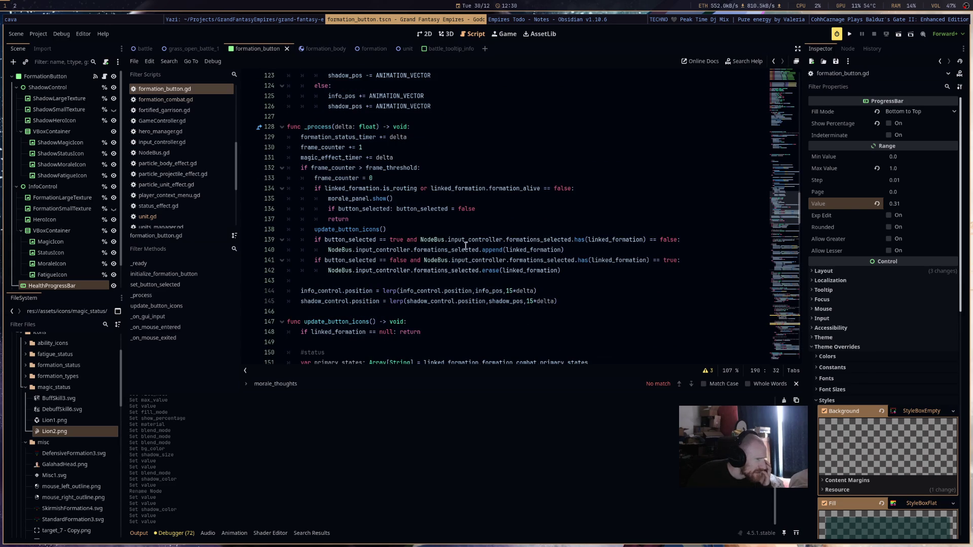
{"action": "left_click", "coordinate": [426, 178]}
{"action": "scroll", "coordinate": [621, 183], "scroll_direction": "up", "scroll_amount": 13}
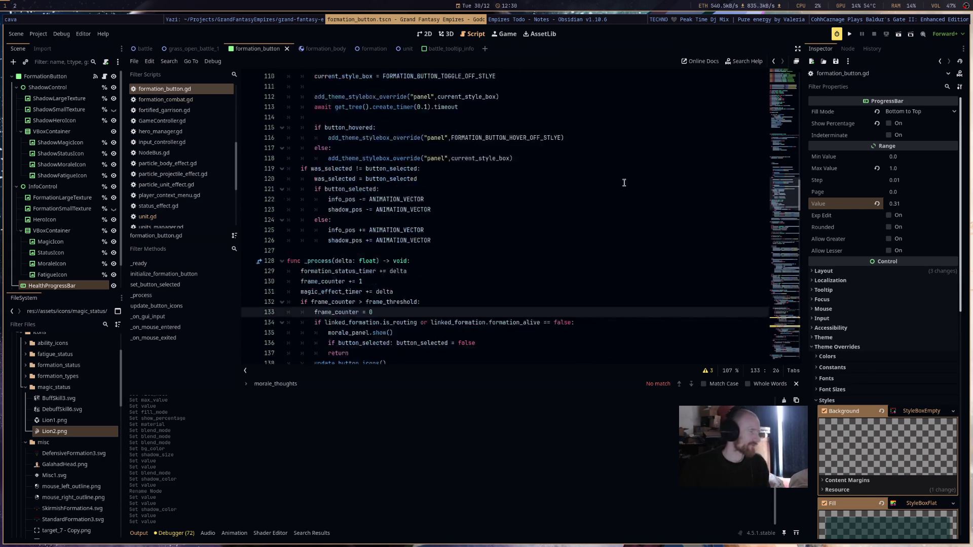
{"action": "scroll", "coordinate": [614, 183], "scroll_direction": "up", "scroll_amount": 20}
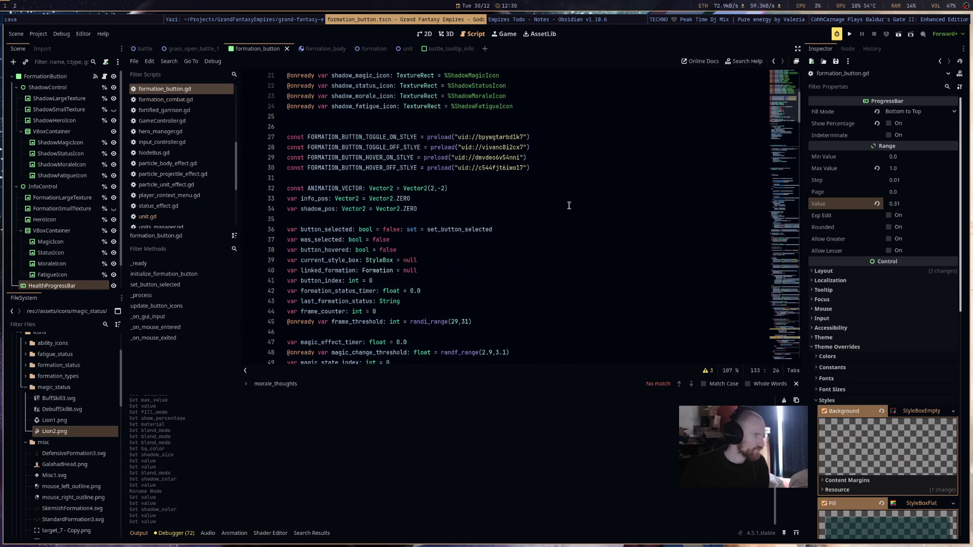
{"action": "left_click_drag", "start_coordinate": [80, 282], "coordinate": [304, 127]}
{"action": "scroll", "coordinate": [434, 251], "scroll_direction": "down", "scroll_amount": 5}
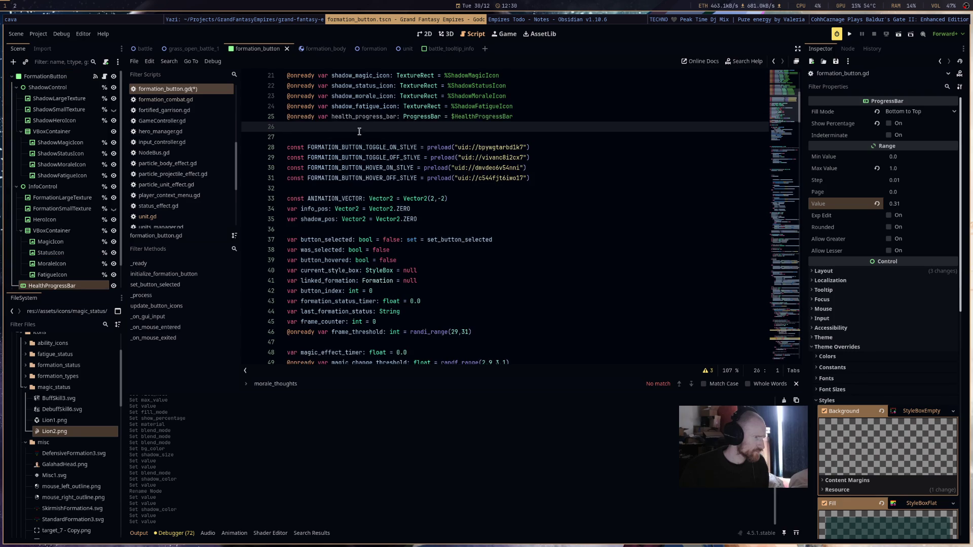
{"action": "scroll", "coordinate": [434, 251], "scroll_direction": "down", "scroll_amount": 20}
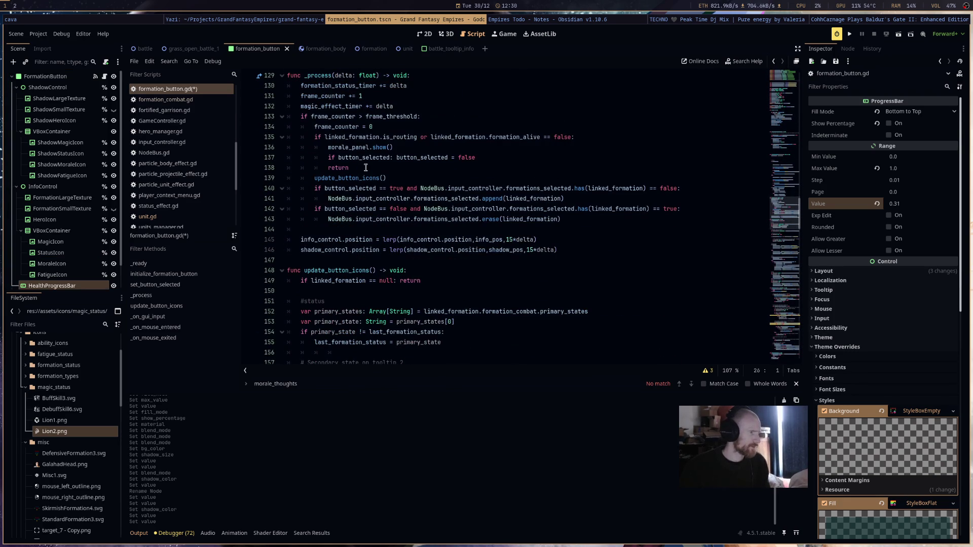
{"action": "left_click", "coordinate": [422, 178]}
In _process, add inverse_health_percentage = 1.0 - linked_formation.formation_combat.hitpoints_percentage and save.
{"action": "key", "text": "Return"}
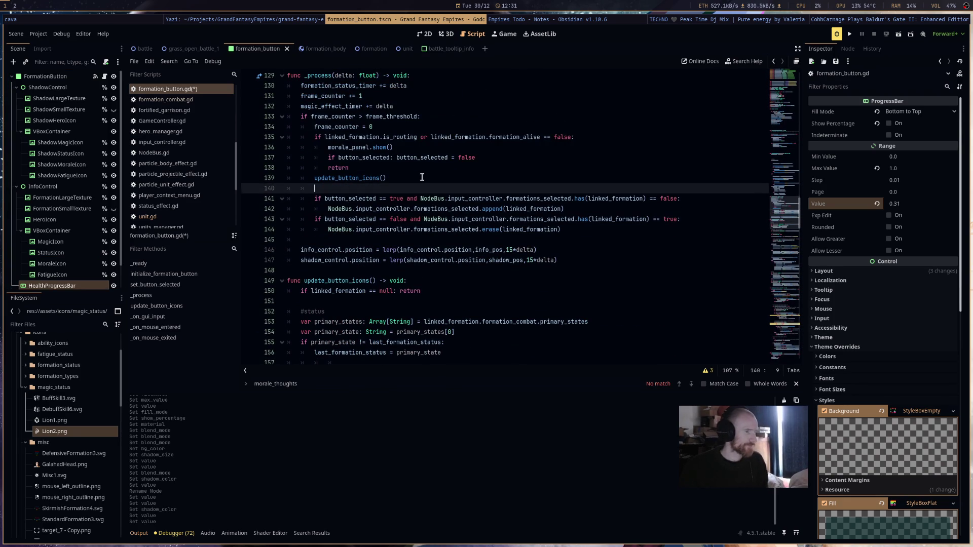
{"action": "type", "text": "var"}
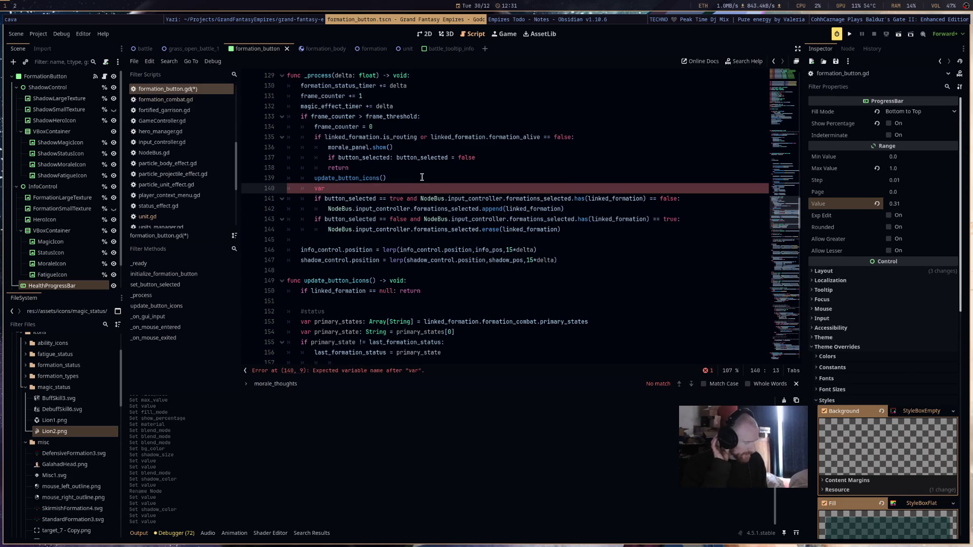
{"action": "type", "text": " inverse_p"}
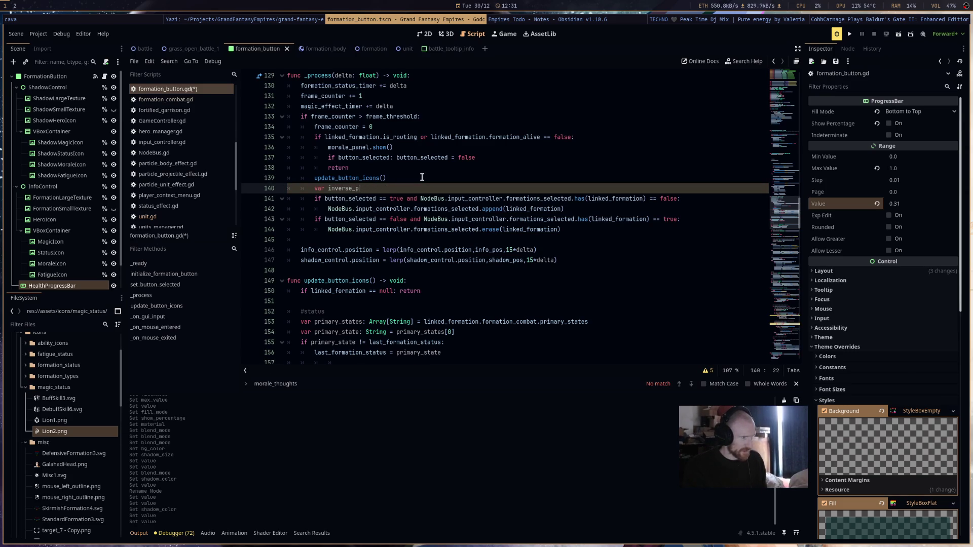
{"action": "key", "text": "BackSpace"}
{"action": "type", "text": "health_percentage: "}
{"action": "type", "text": "float = "}
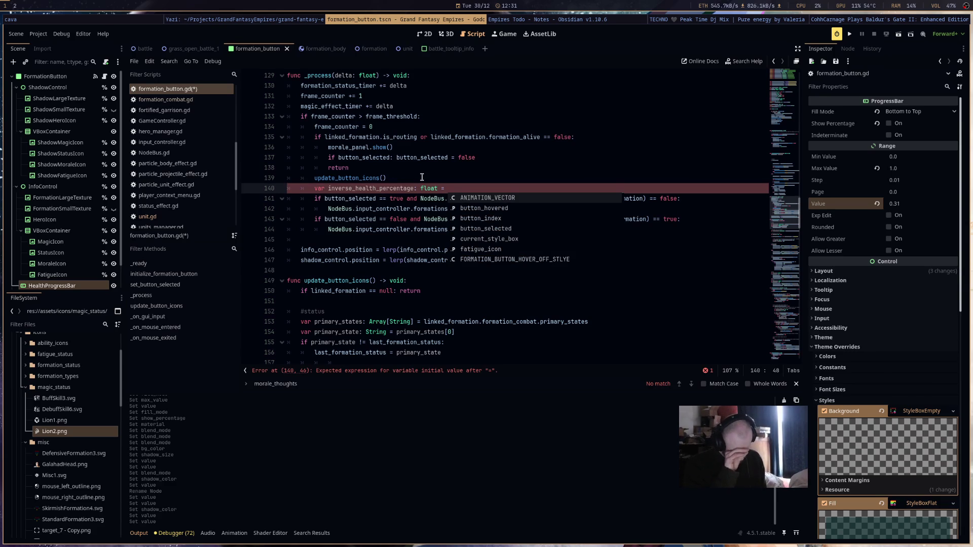
{"action": "type", "text": "1"}
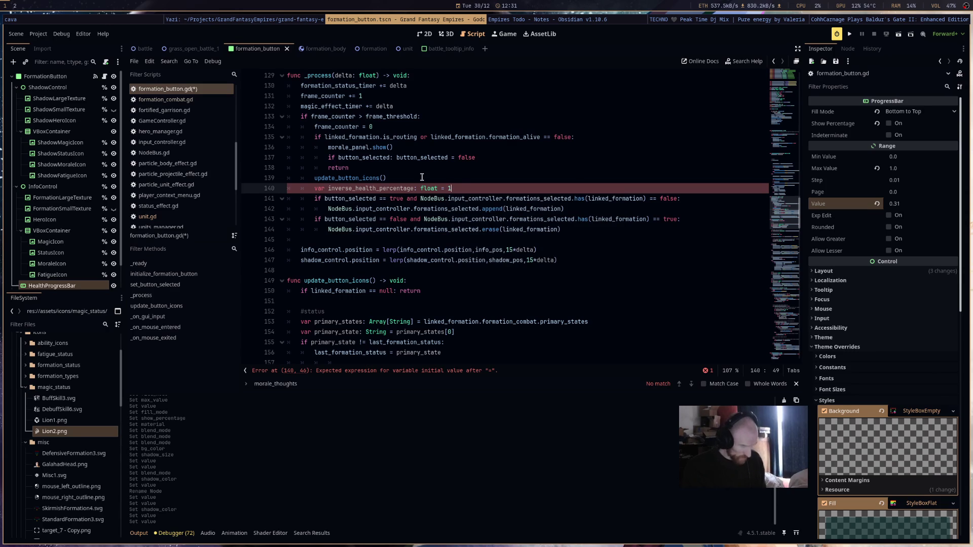
{"action": "type", "text": ".0 - "}
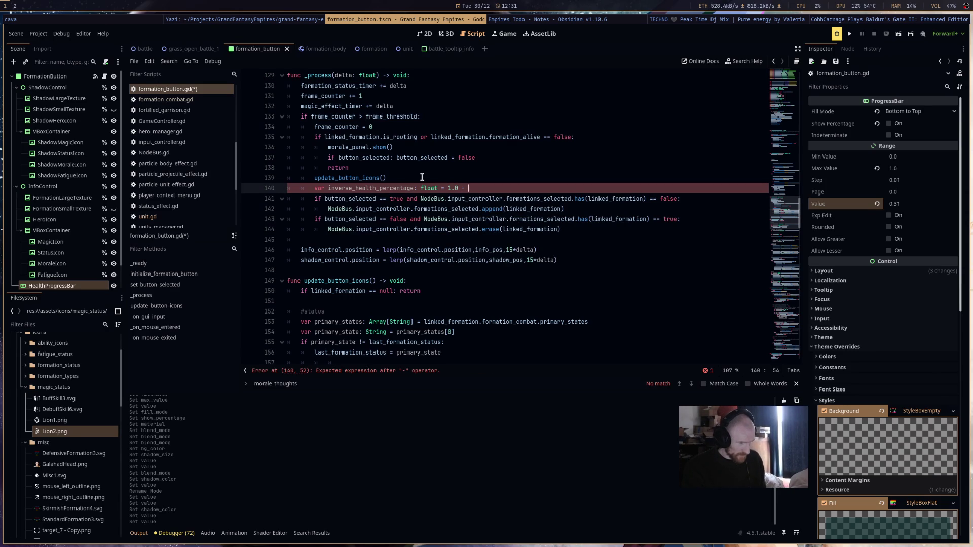
{"action": "type", "text": "linked_formation."}
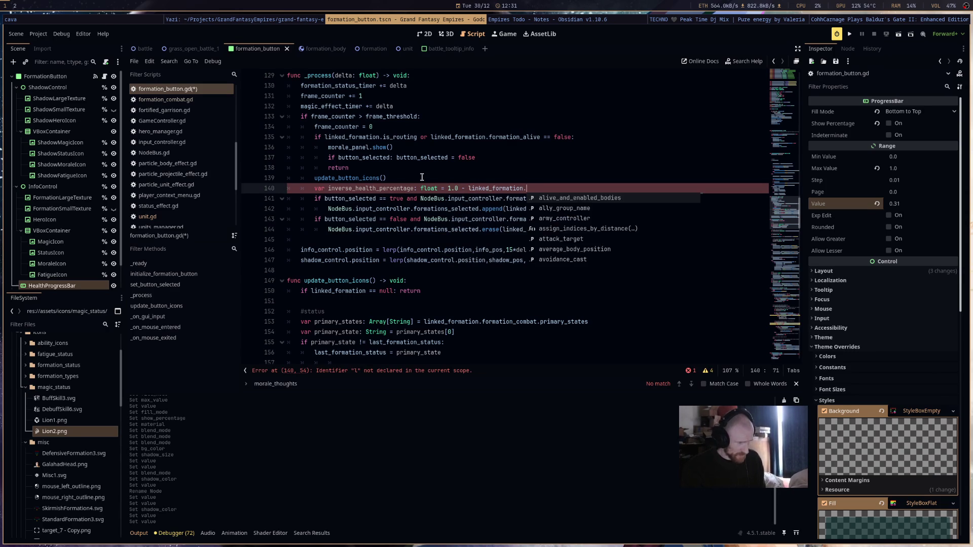
{"action": "type", "text": "for"}
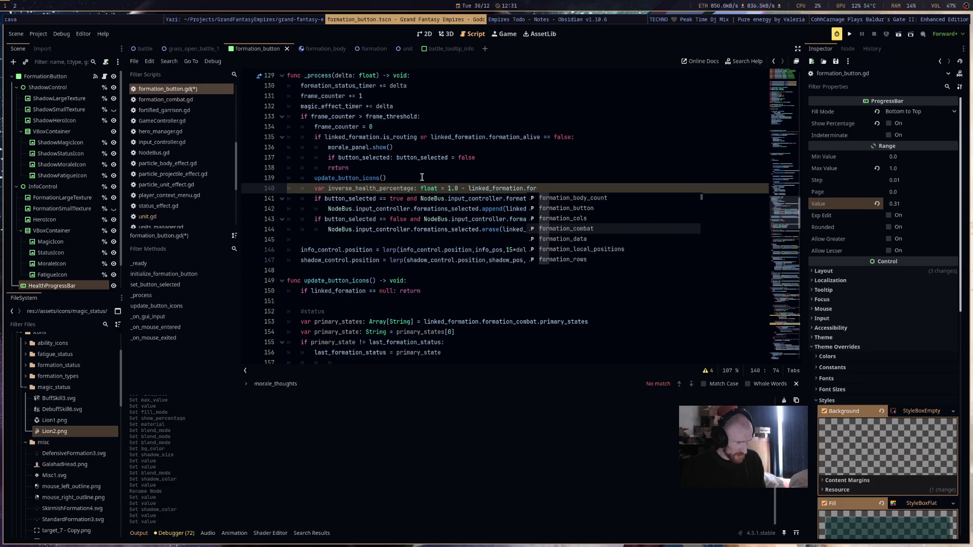
{"action": "type", "text": "mation_combat.hitp"}
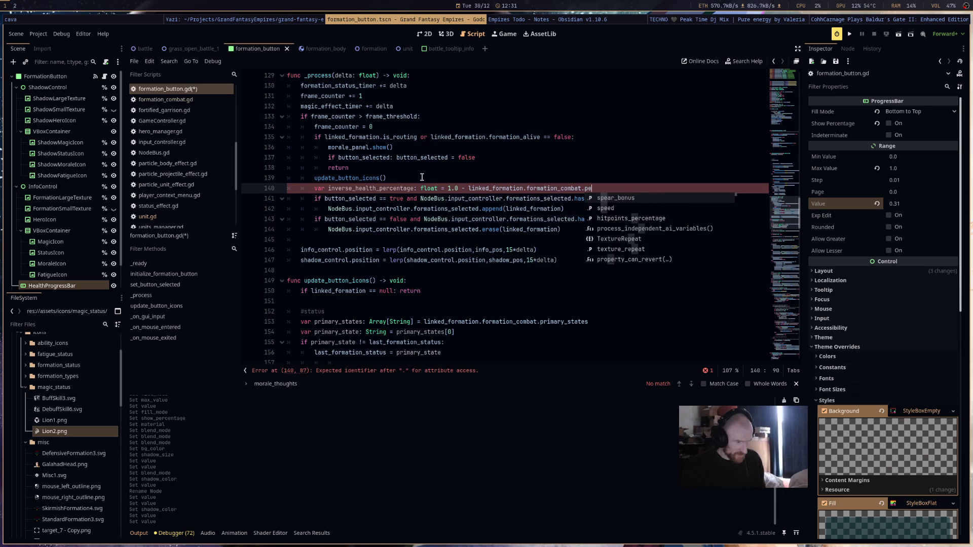
{"action": "key", "text": "Return"}
{"action": "key", "text": "ctrl+s"}
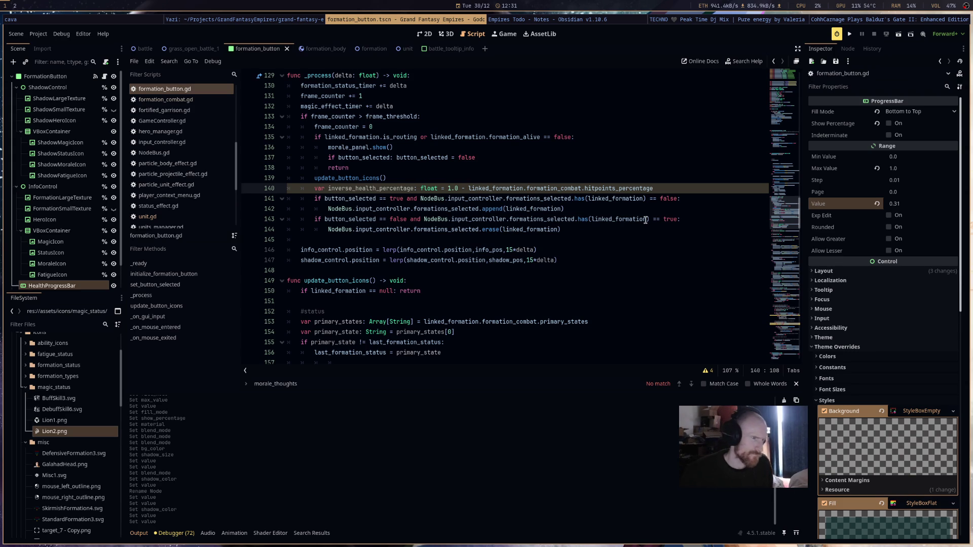
Set health_progress_bar.value = inverse_health_percentage, save the script, and run the project.
{"action": "mouse_move", "coordinate": [646, 220]}
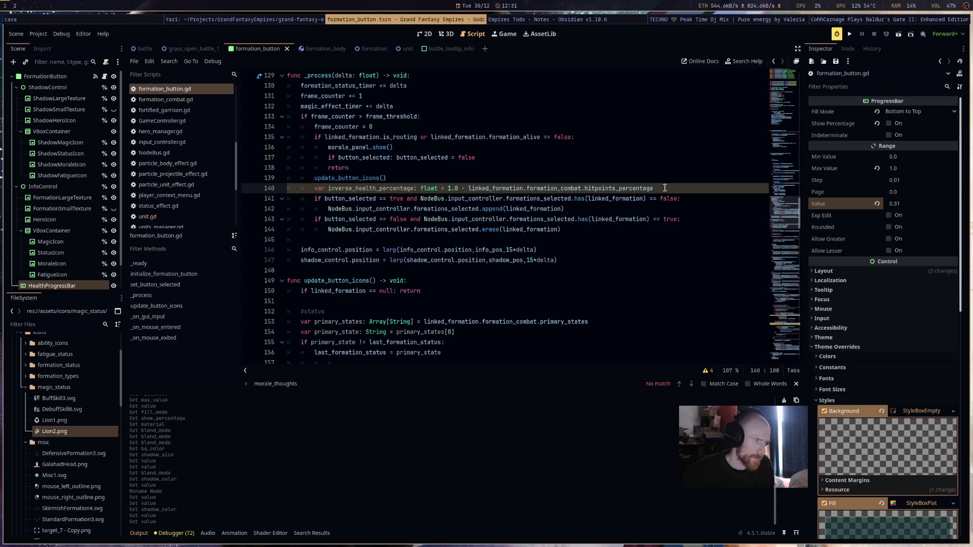
{"action": "key", "text": "Return"}
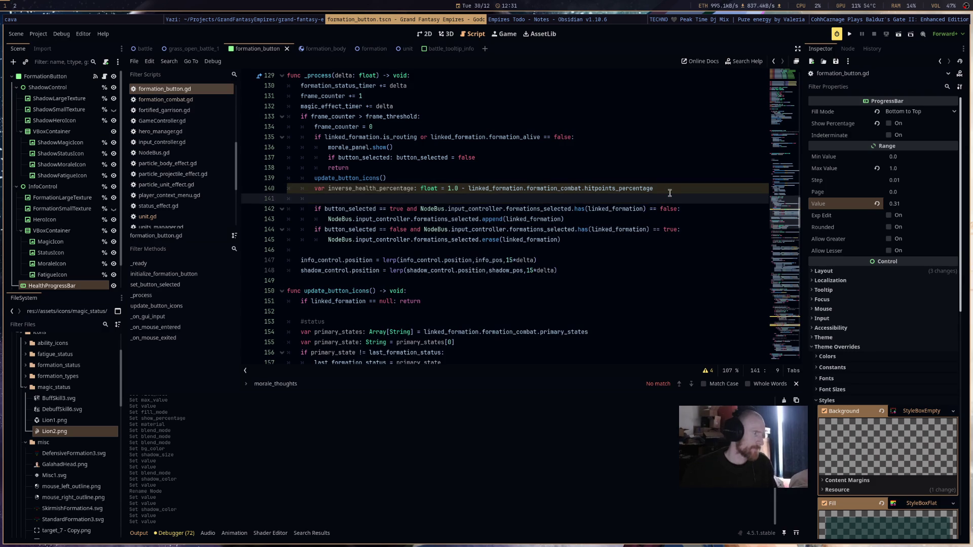
{"action": "type", "text": "health_progress_bar.value = in"}
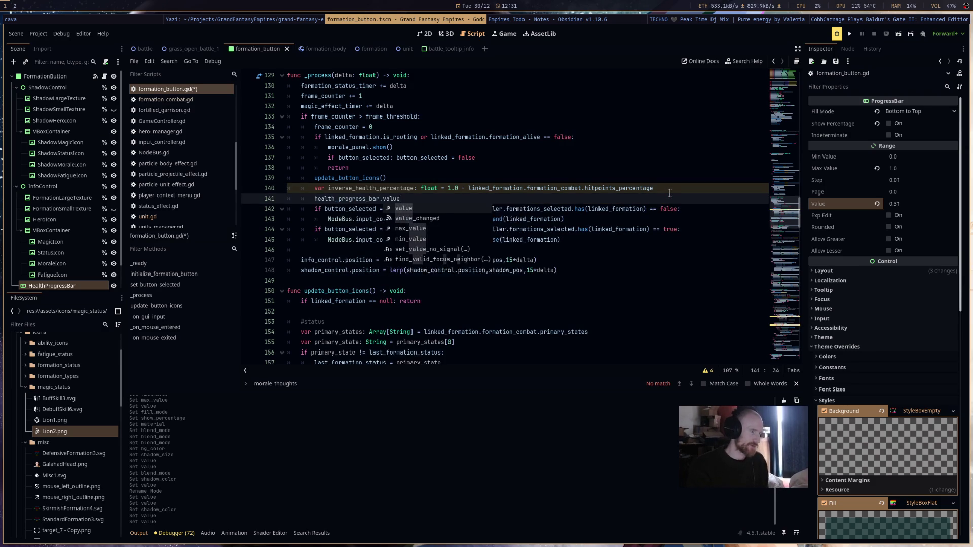
{"action": "type", "text": "v"}
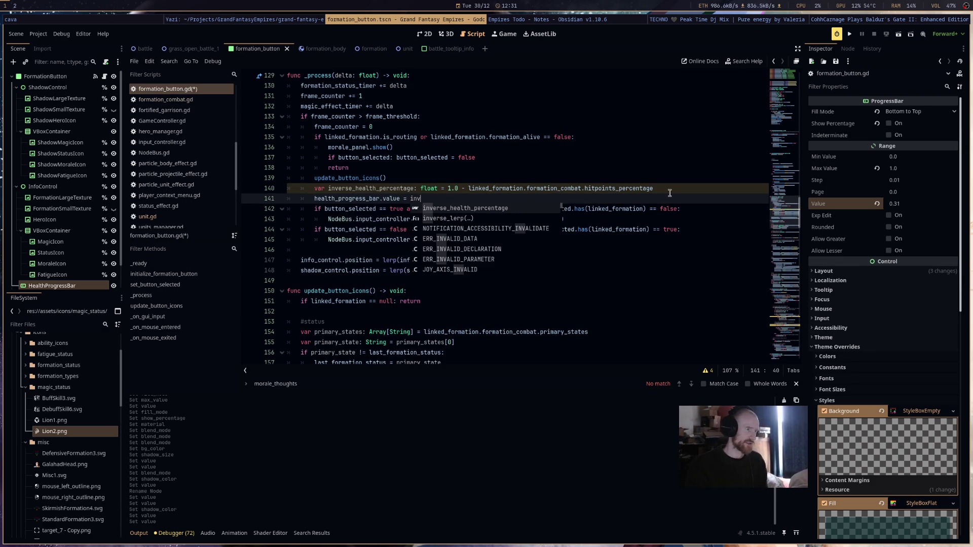
{"action": "key", "text": "Return"}
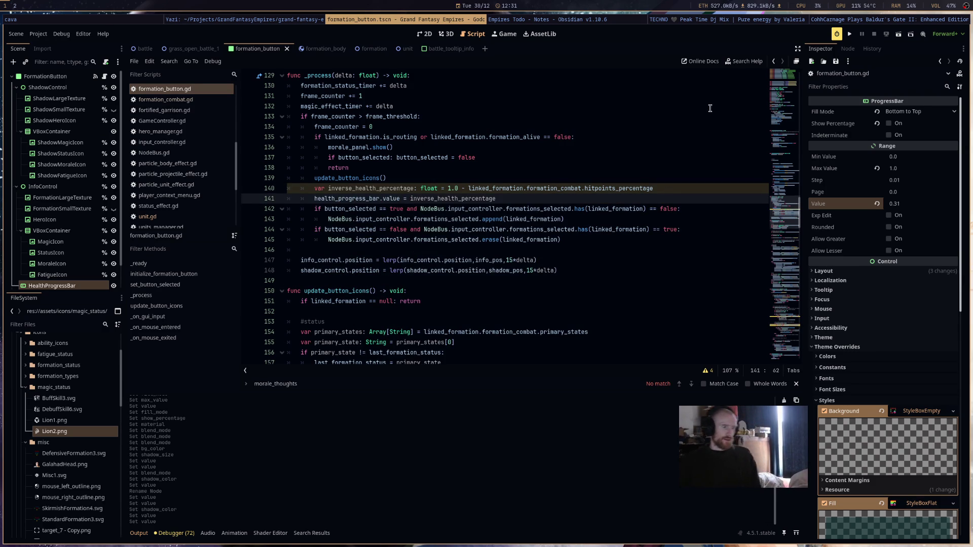
{"action": "key", "text": "ctrl+s"}
{"action": "left_click", "coordinate": [848, 36]}
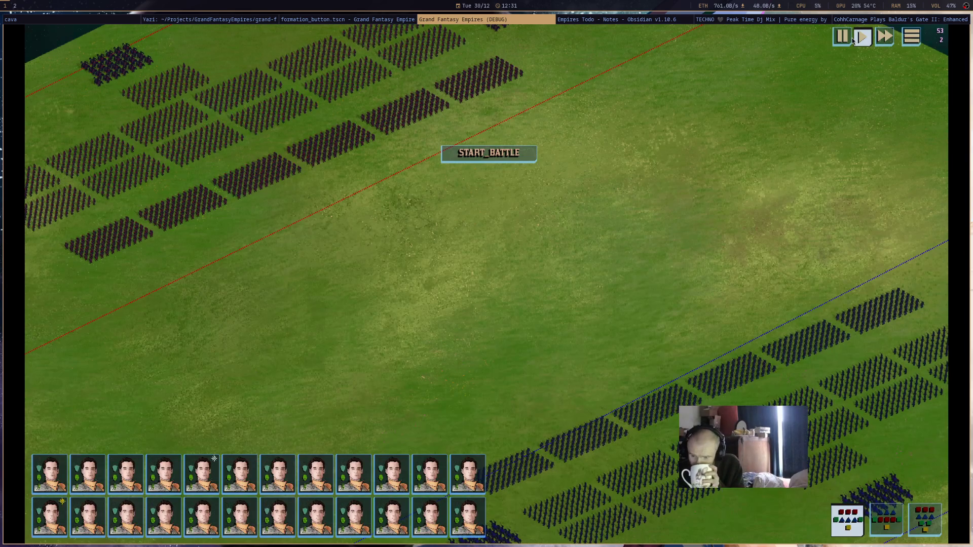
Start the battle and cast a hero spell onto the right-side blue formations.
{"action": "left_click_drag", "start_coordinate": [661, 281], "coordinate": [540, 159]}
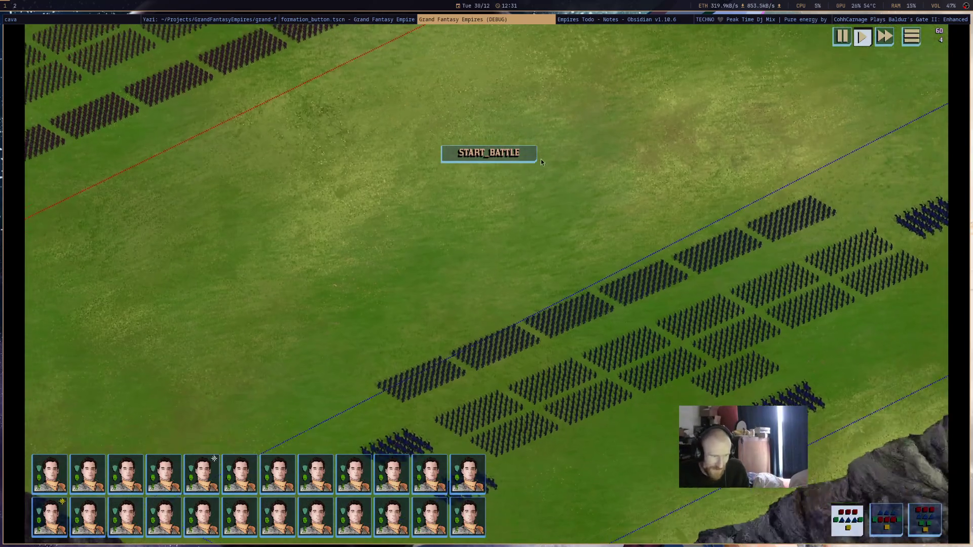
{"action": "left_click", "coordinate": [523, 156]}
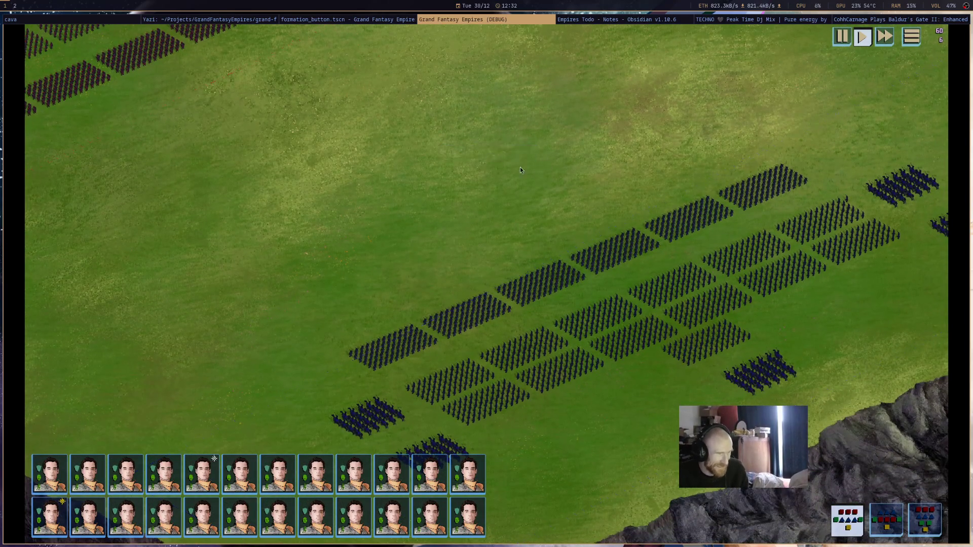
{"action": "key", "text": "1"}
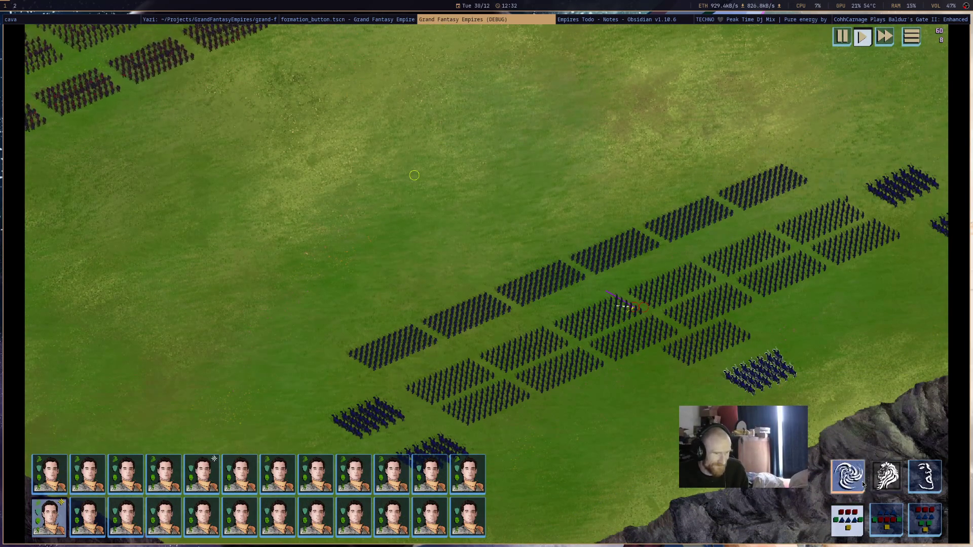
{"action": "left_click", "coordinate": [759, 237]}
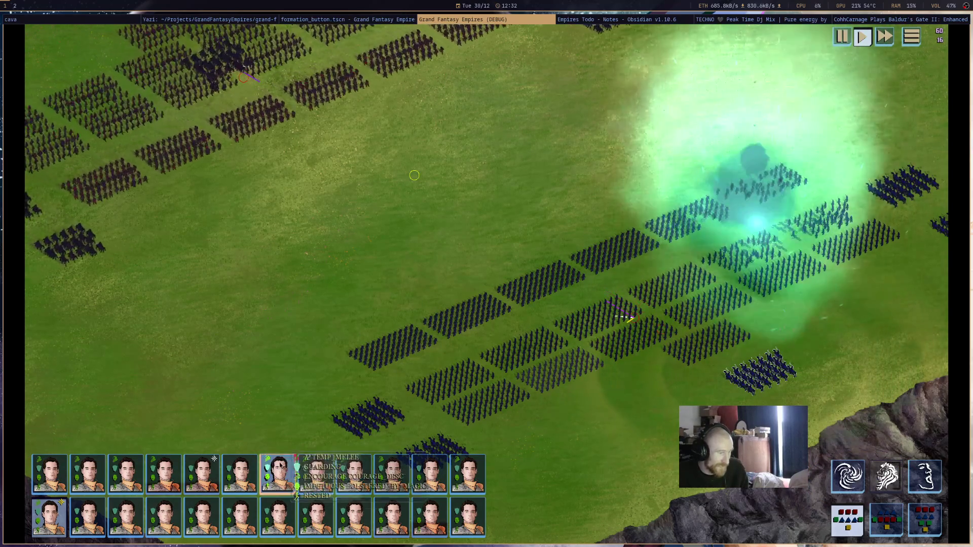
Pan across the battlefield, then select and deselect the formation on the right.
{"action": "mouse_move", "coordinate": [209, 485]}
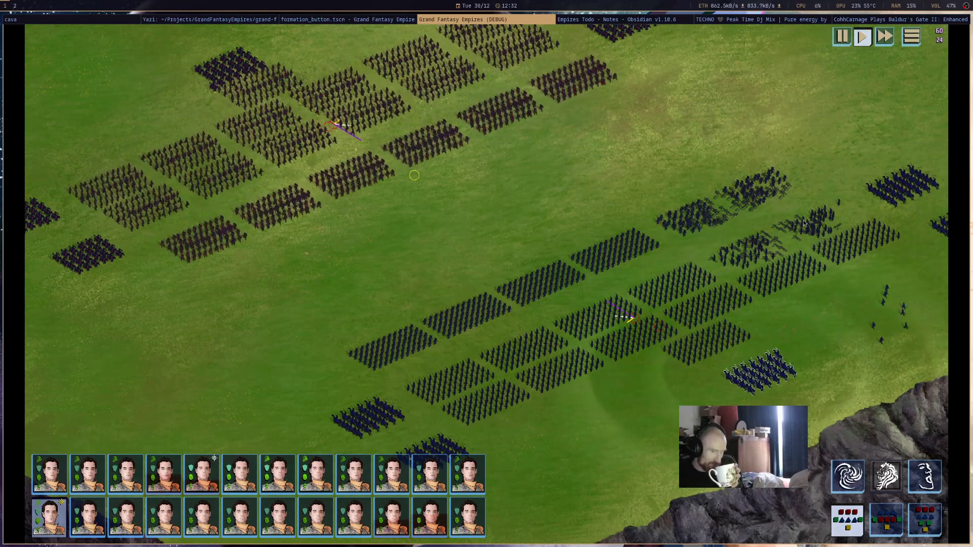
{"action": "mouse_move", "coordinate": [814, 225]}
{"action": "mouse_move", "coordinate": [704, 219]}
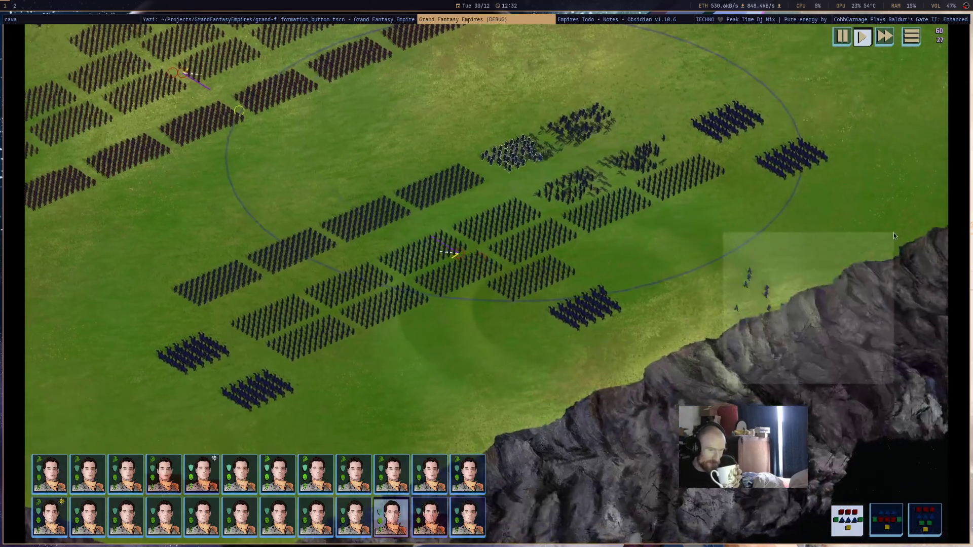
{"action": "mouse_move", "coordinate": [805, 238]}
{"action": "left_mouse_down"}
{"action": "mouse_move", "coordinate": [774, 323]}
{"action": "mouse_move", "coordinate": [689, 383]}
{"action": "mouse_move", "coordinate": [877, 395]}
{"action": "left_mouse_up"}
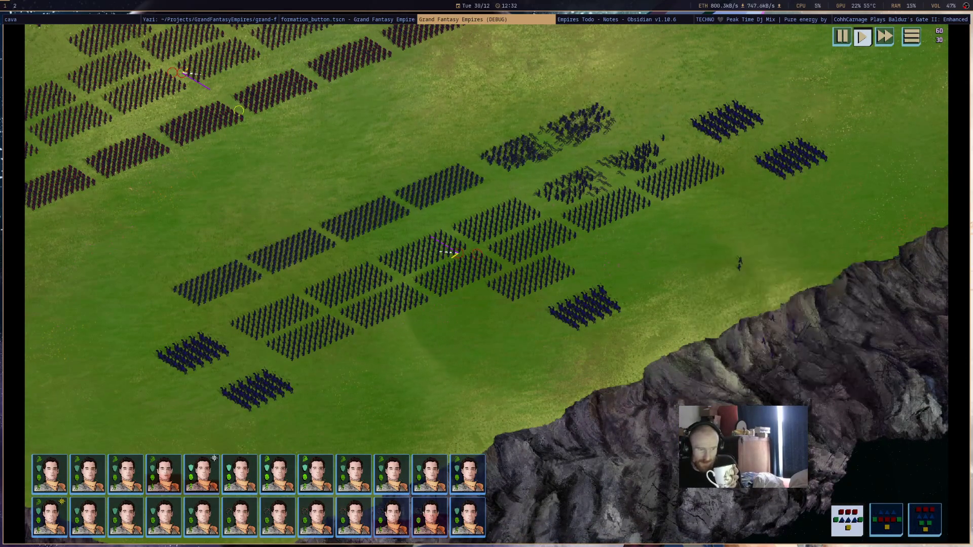
{"action": "left_click_drag", "start_coordinate": [716, 229], "coordinate": [555, 167]}
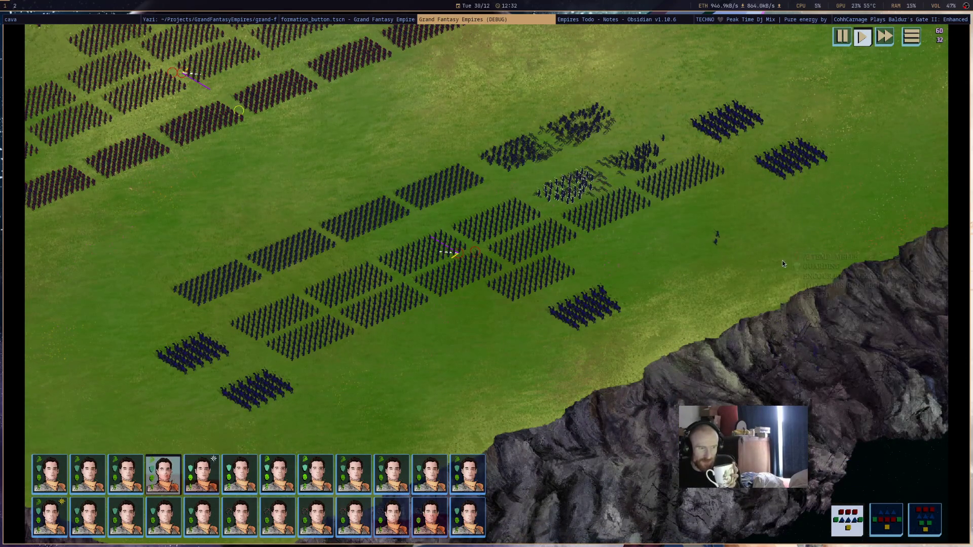
{"action": "left_click", "coordinate": [791, 238]}
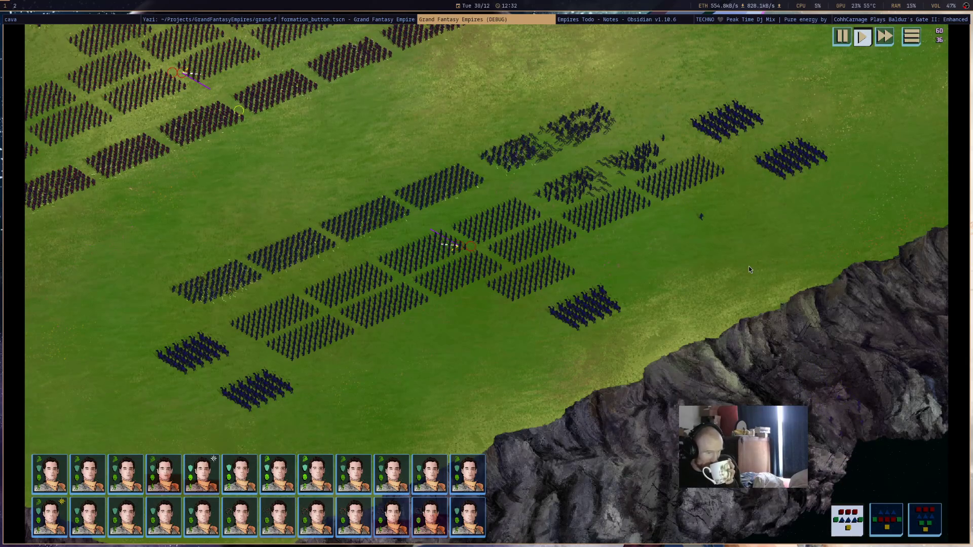
Pan and zoom to watch the fighting, then close the game window.
{"action": "key", "text": "a"}
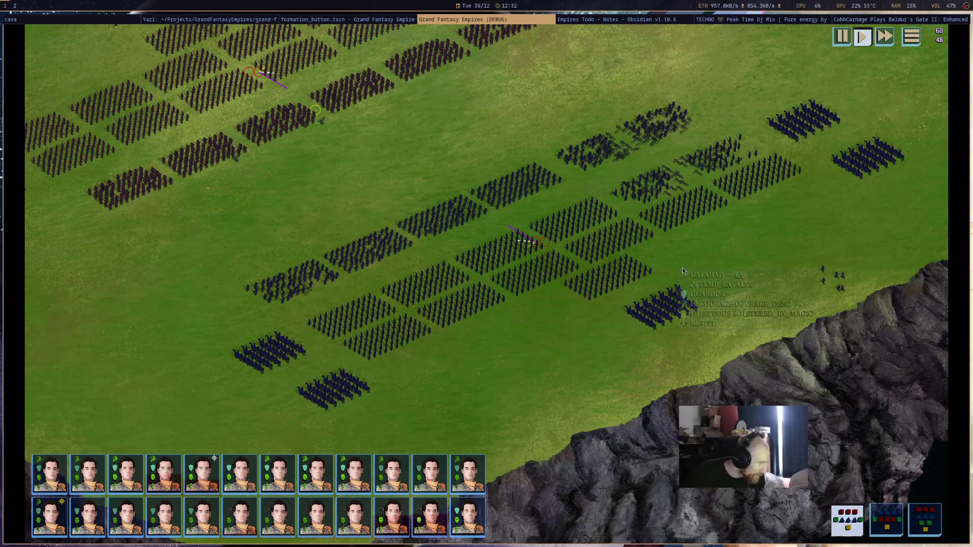
{"action": "key", "text": "Up"}
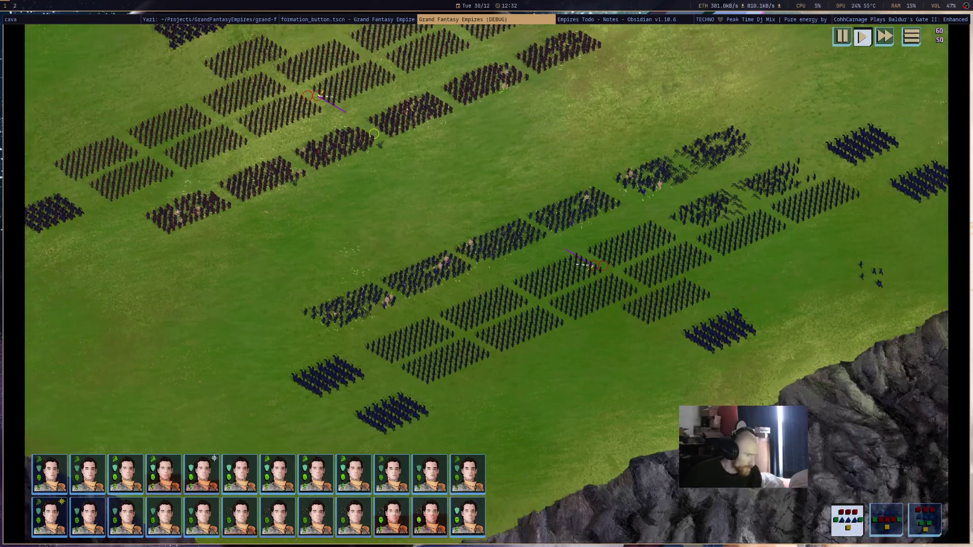
{"action": "scroll", "coordinate": [570, 372], "scroll_direction": "down", "scroll_amount": 5}
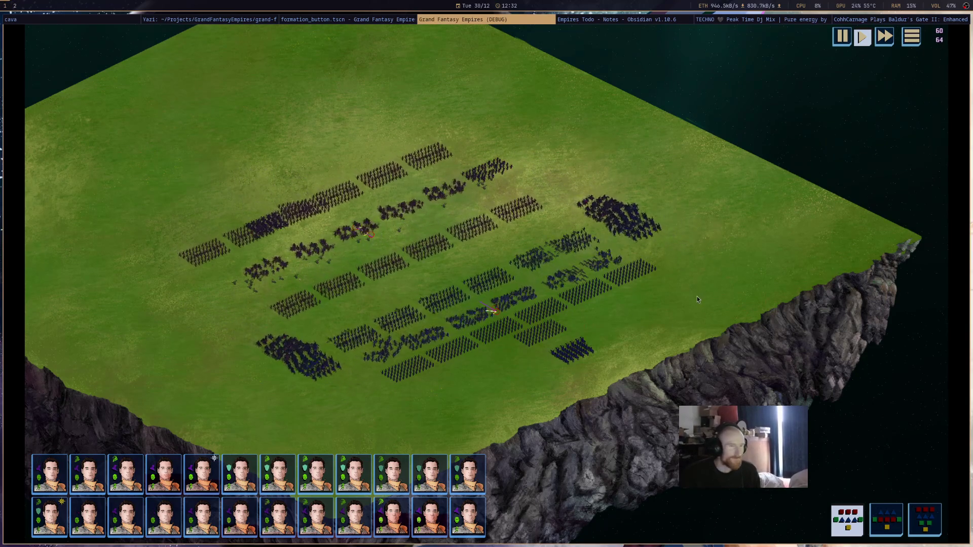
{"action": "scroll", "coordinate": [458, 346], "scroll_direction": "up", "scroll_amount": 3}
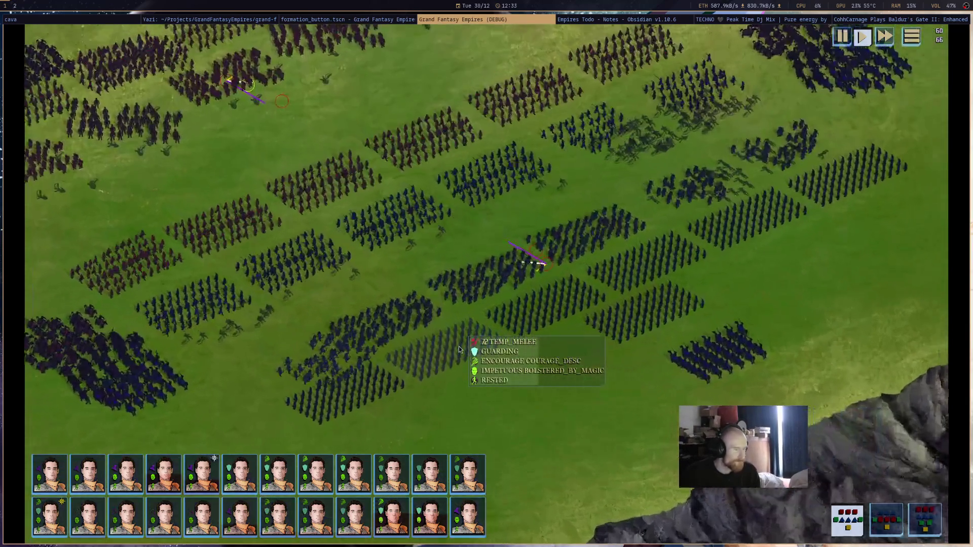
{"action": "scroll", "coordinate": [459, 348], "scroll_direction": "down", "scroll_amount": 3}
{"action": "scroll", "coordinate": [571, 352], "scroll_direction": "up", "scroll_amount": 3}
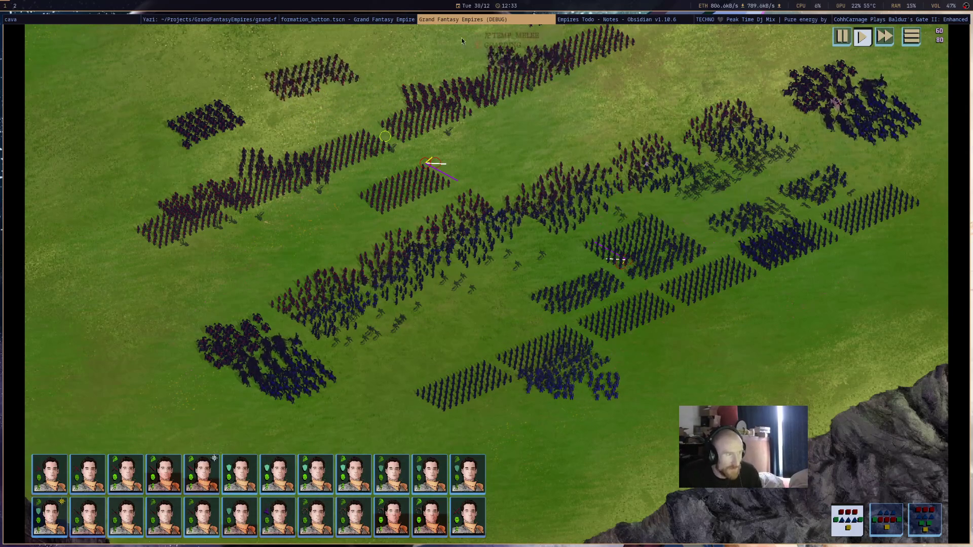
{"action": "middle_click", "coordinate": [482, 21]}
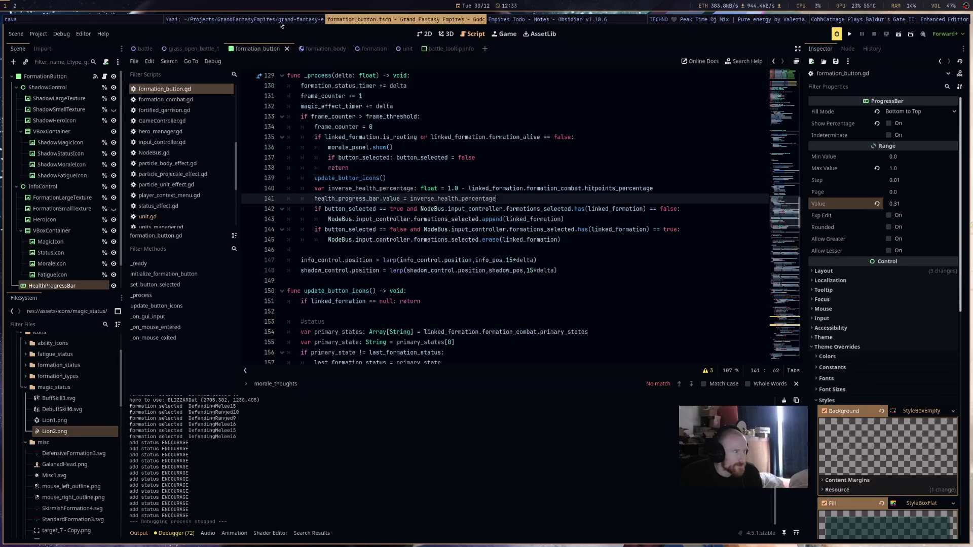
Return to the Godot editor and switch to the battle_tooltip_info scene.
{"action": "left_click", "coordinate": [280, 21]}
{"action": "left_click", "coordinate": [425, 19]}
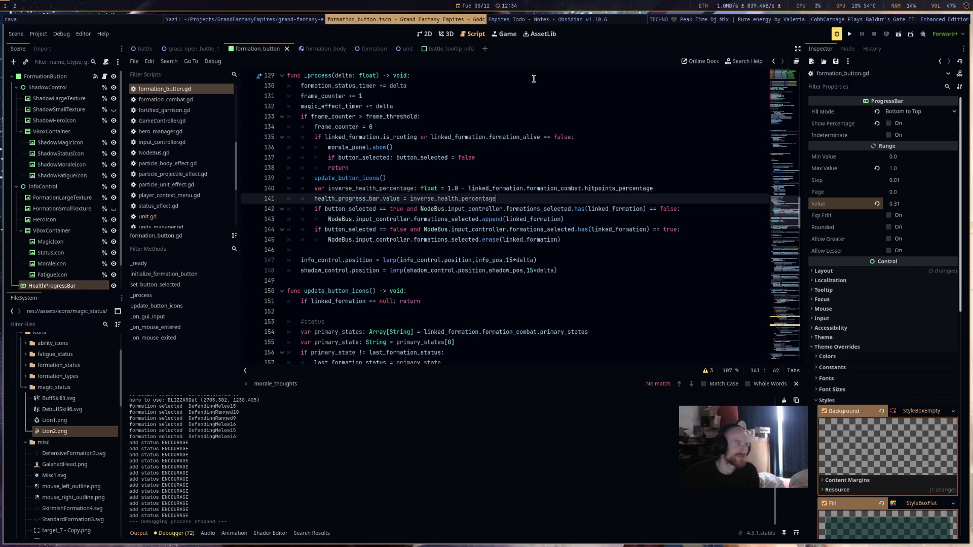
{"action": "left_click", "coordinate": [453, 52]}
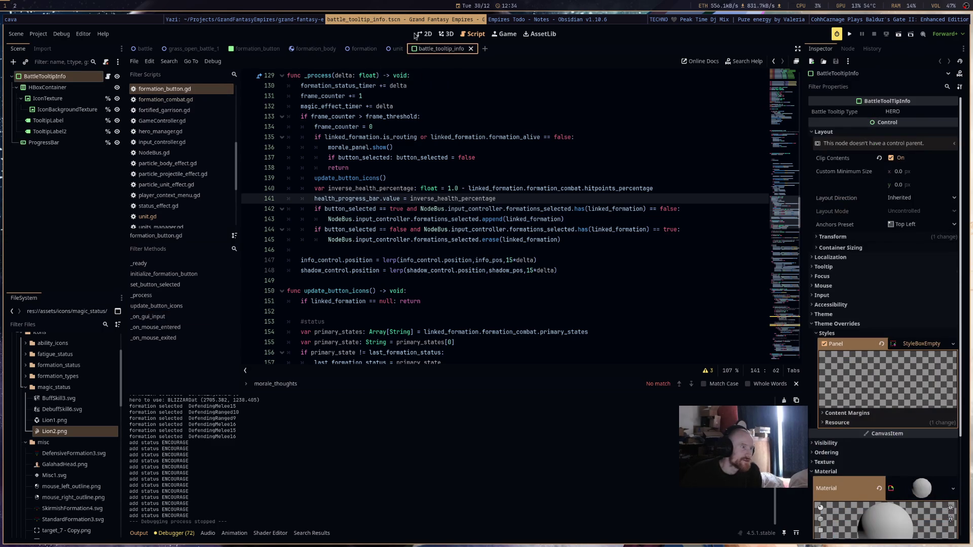
Select the tooltip's ProgressBar node in the 2D view.
{"action": "left_click", "coordinate": [425, 33]}
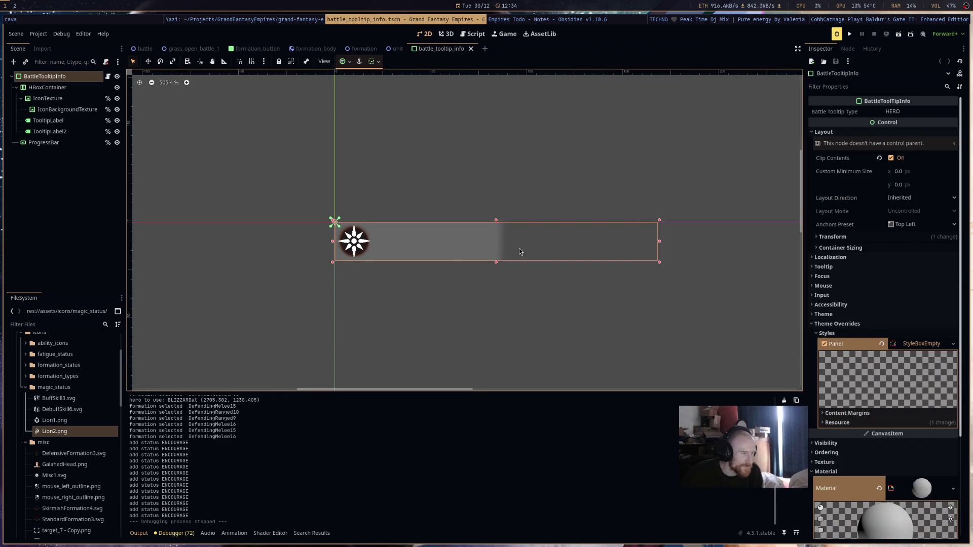
{"action": "left_click", "coordinate": [108, 76]}
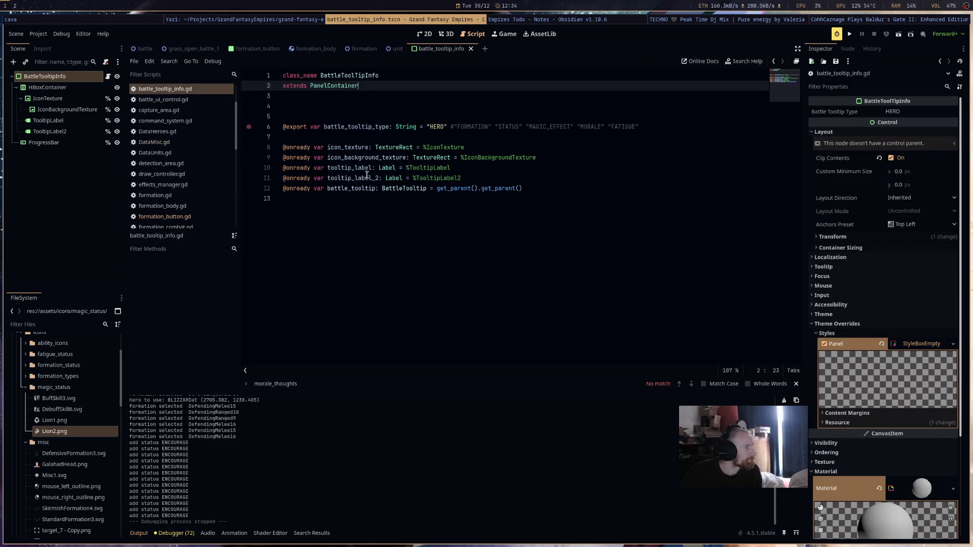
{"action": "left_click", "coordinate": [79, 131]}
{"action": "left_click", "coordinate": [80, 142]}
{"action": "left_click", "coordinate": [424, 34]}
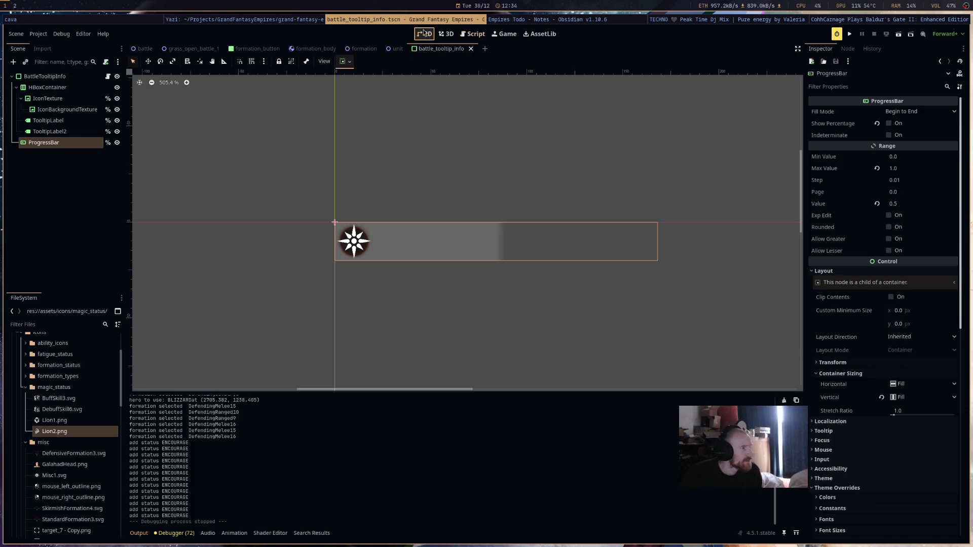
Change the ProgressBar's CanvasItemMaterial Blend Mode from Add to Subtract.
{"action": "scroll", "coordinate": [895, 430], "scroll_direction": "down", "scroll_amount": 15}
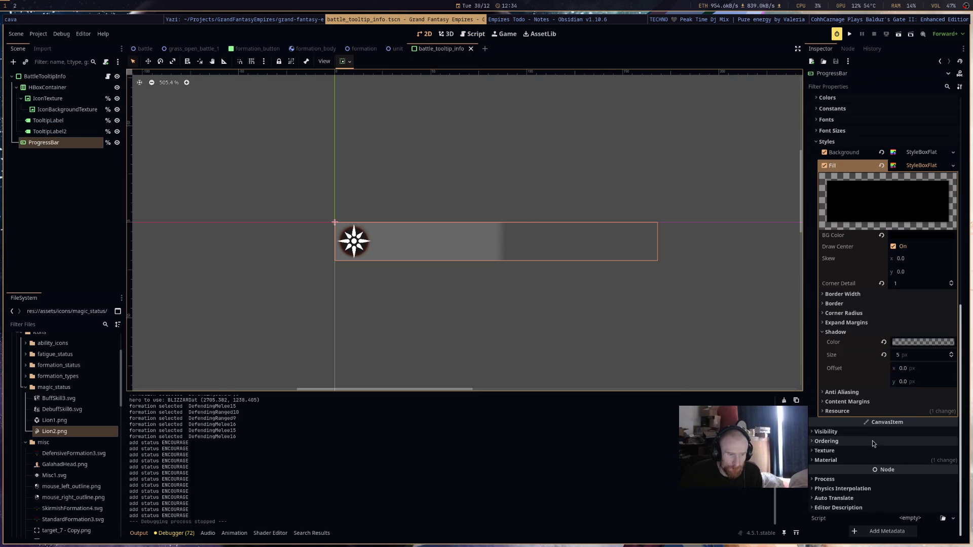
{"action": "left_click", "coordinate": [868, 459]}
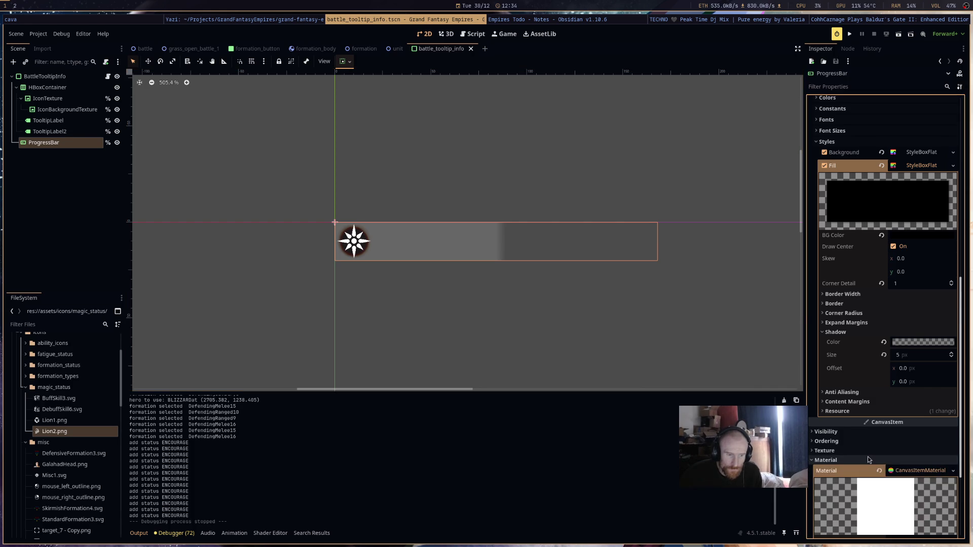
{"action": "scroll", "coordinate": [868, 458], "scroll_direction": "down", "scroll_amount": 3}
{"action": "left_click", "coordinate": [896, 431]}
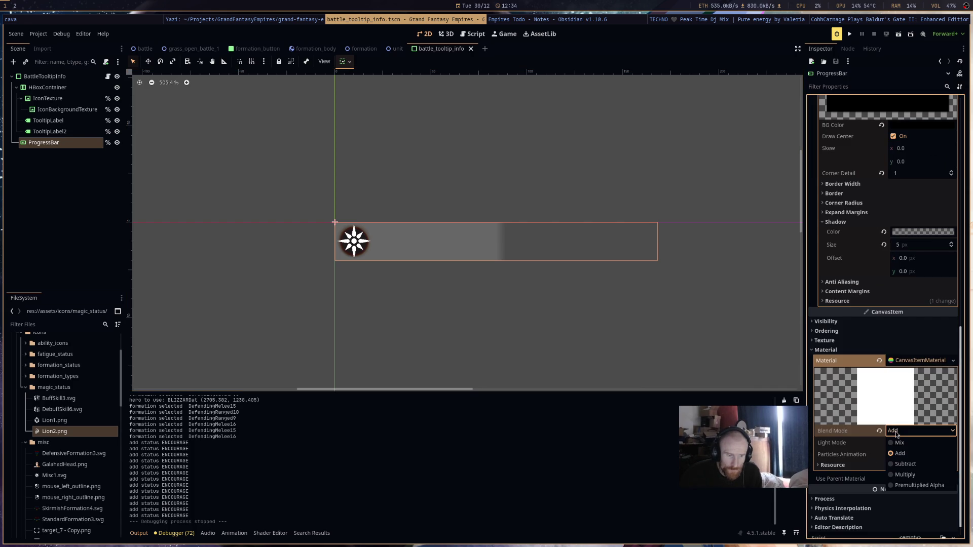
{"action": "left_click", "coordinate": [916, 464]}
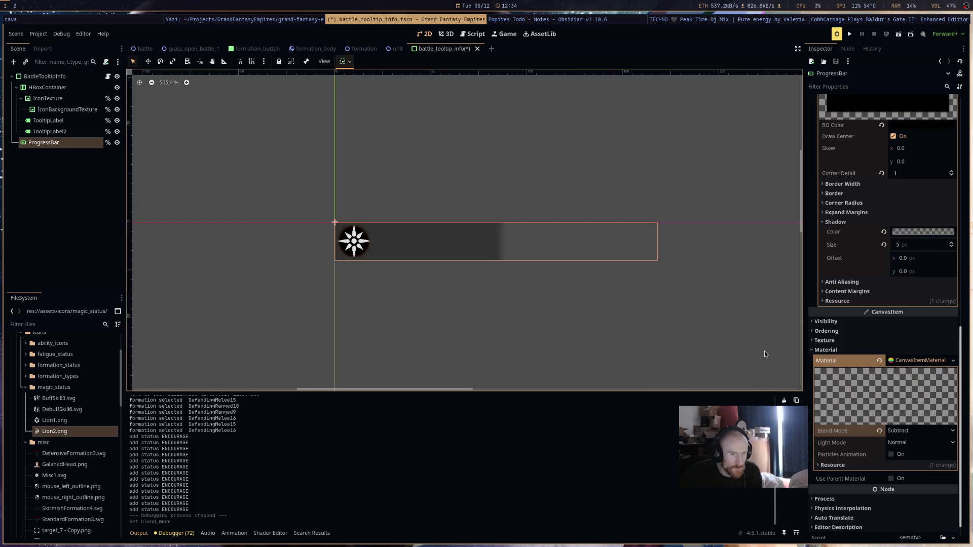
{"action": "scroll", "coordinate": [765, 351], "scroll_direction": "up", "scroll_amount": 3}
{"action": "scroll", "coordinate": [659, 360], "scroll_direction": "down", "scroll_amount": 4}
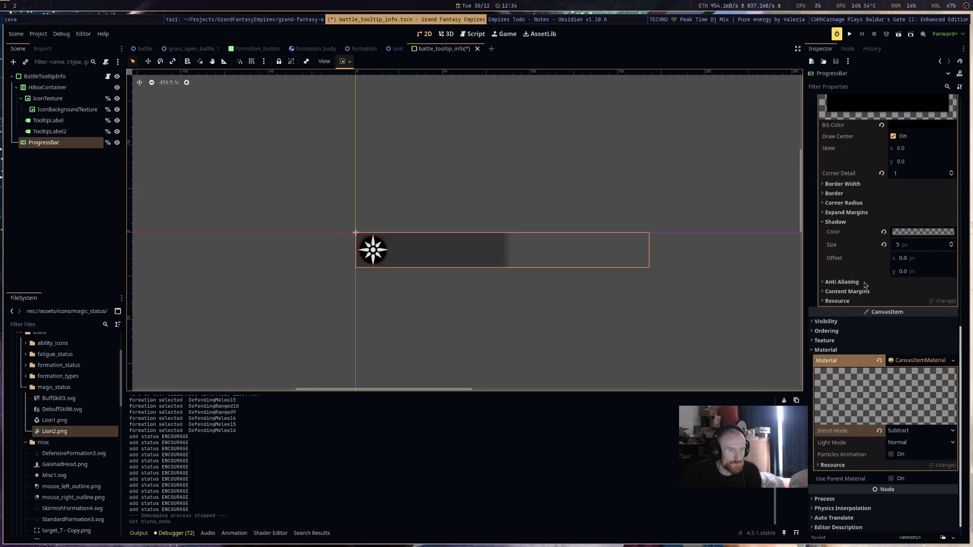
{"action": "scroll", "coordinate": [912, 299], "scroll_direction": "up", "scroll_amount": 3}
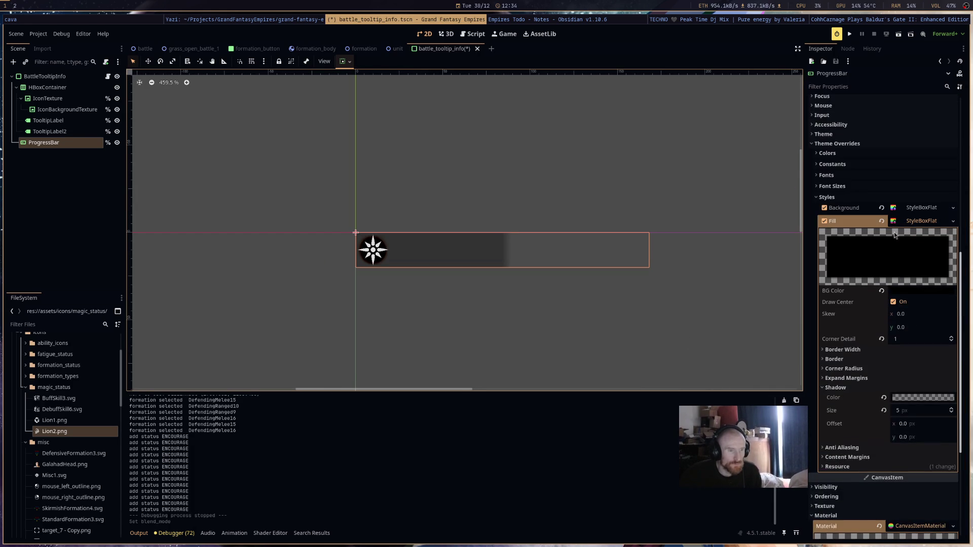
Make the ProgressBar fill's BG Color fully transparent with alpha 0.
{"action": "left_click", "coordinate": [915, 292]}
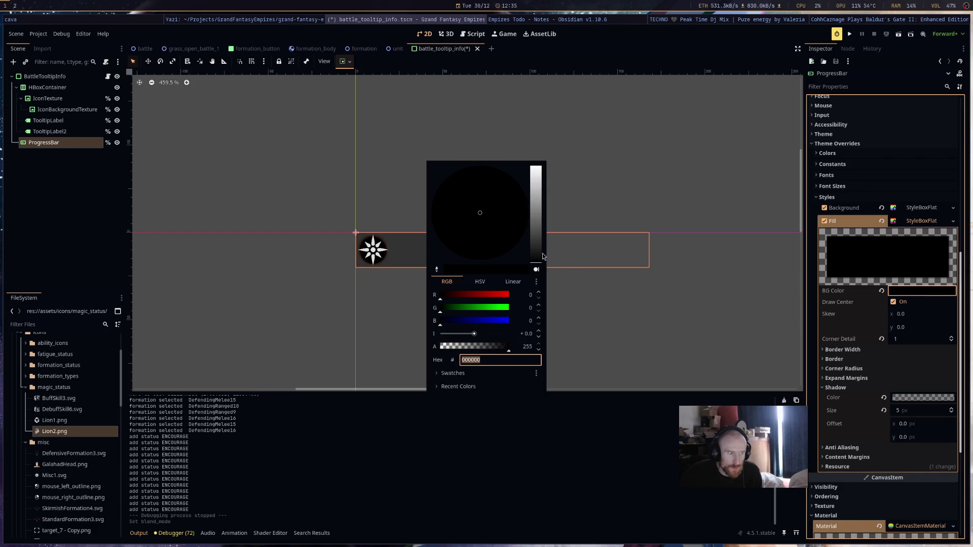
{"action": "mouse_move", "coordinate": [534, 255]}
{"action": "left_mouse_down"}
{"action": "mouse_move", "coordinate": [540, 223]}
{"action": "mouse_move", "coordinate": [541, 270]}
{"action": "mouse_move", "coordinate": [540, 242]}
{"action": "left_mouse_up"}
{"action": "left_click", "coordinate": [471, 183]}
{"action": "left_click_drag", "start_coordinate": [471, 179], "coordinate": [479, 201]}
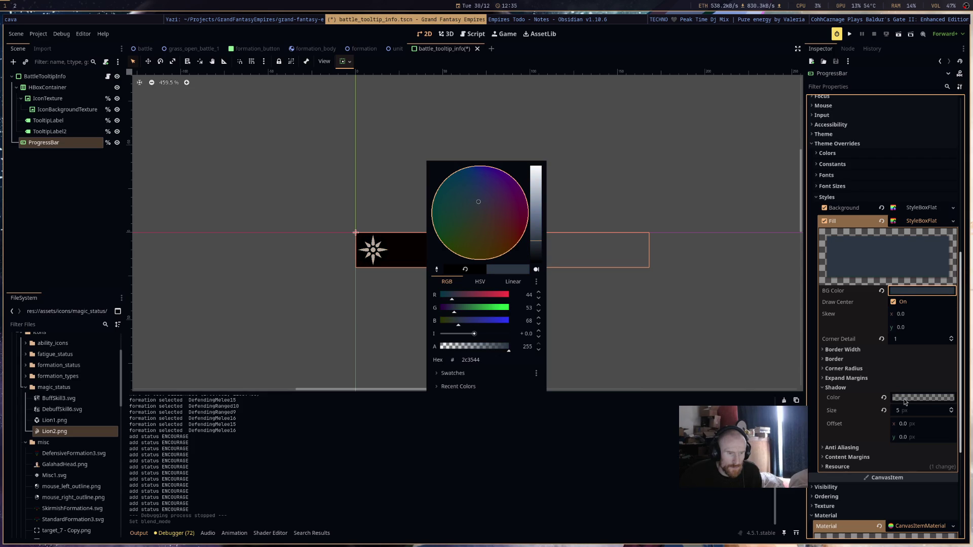
{"action": "left_click", "coordinate": [882, 292]}
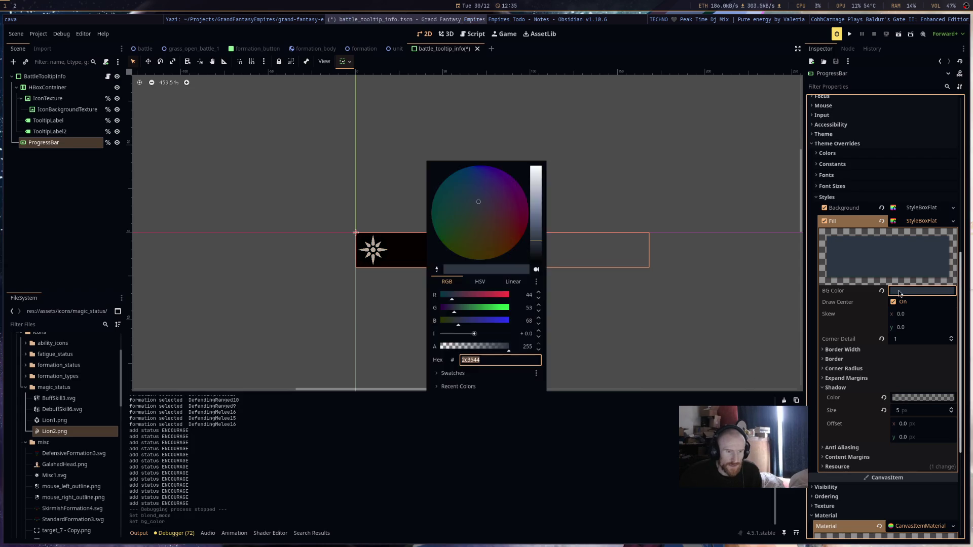
{"action": "left_click", "coordinate": [905, 291]}
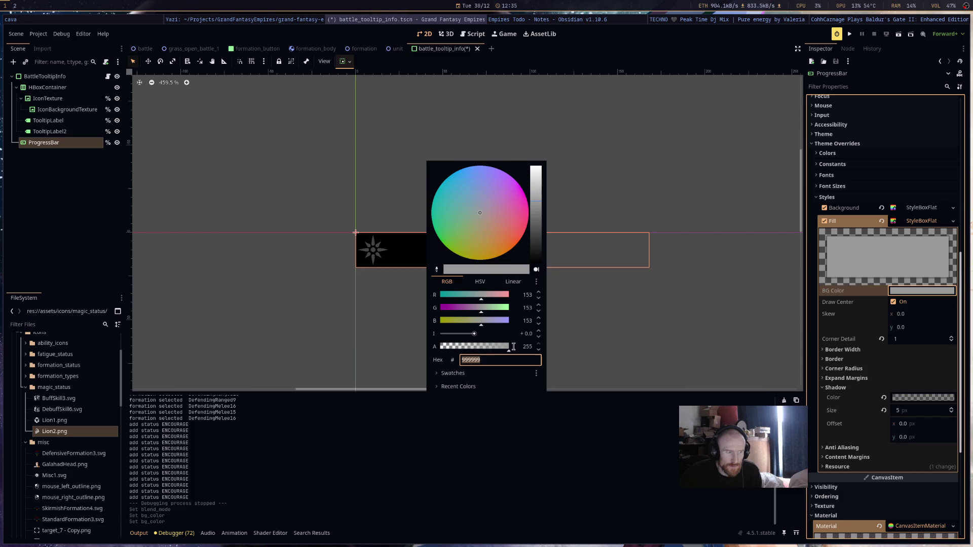
{"action": "left_click_drag", "start_coordinate": [481, 347], "coordinate": [440, 346]}
{"action": "left_click", "coordinate": [679, 369]}
Set the fill's Shadow Color to dark blue-grey 212c3899 and save the scene.
{"action": "left_click", "coordinate": [914, 397]}
{"action": "left_click", "coordinate": [475, 202]}
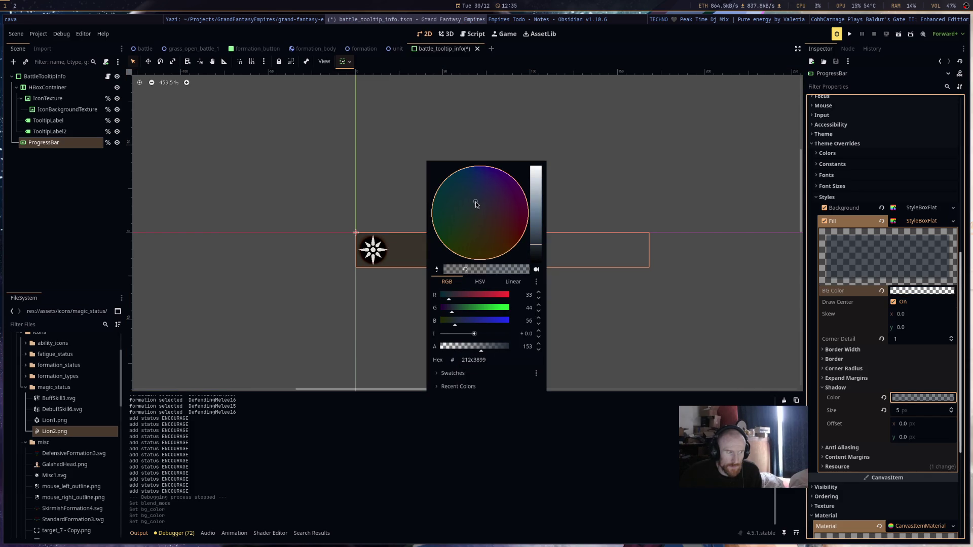
{"action": "left_click", "coordinate": [645, 324]}
{"action": "left_click", "coordinate": [646, 343]}
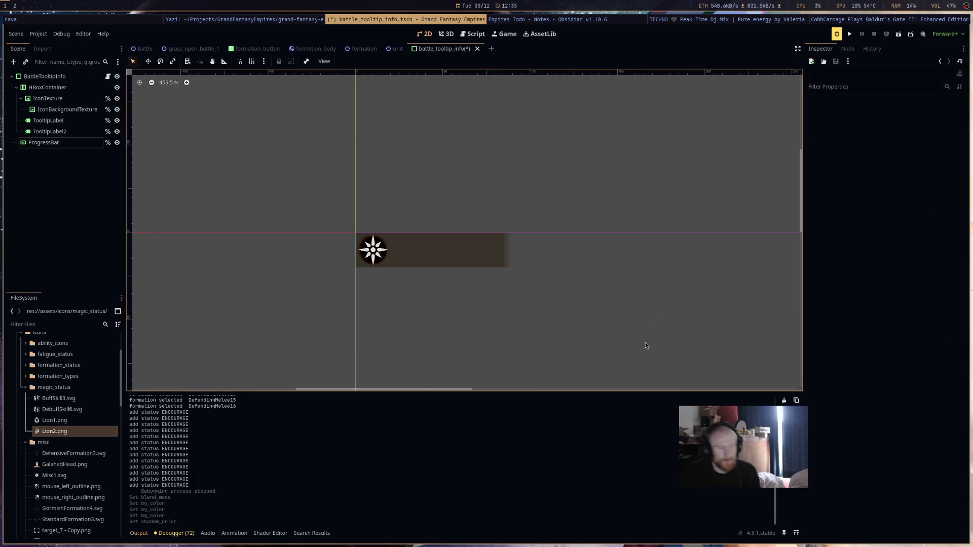
{"action": "key", "text": "ctrl+s"}
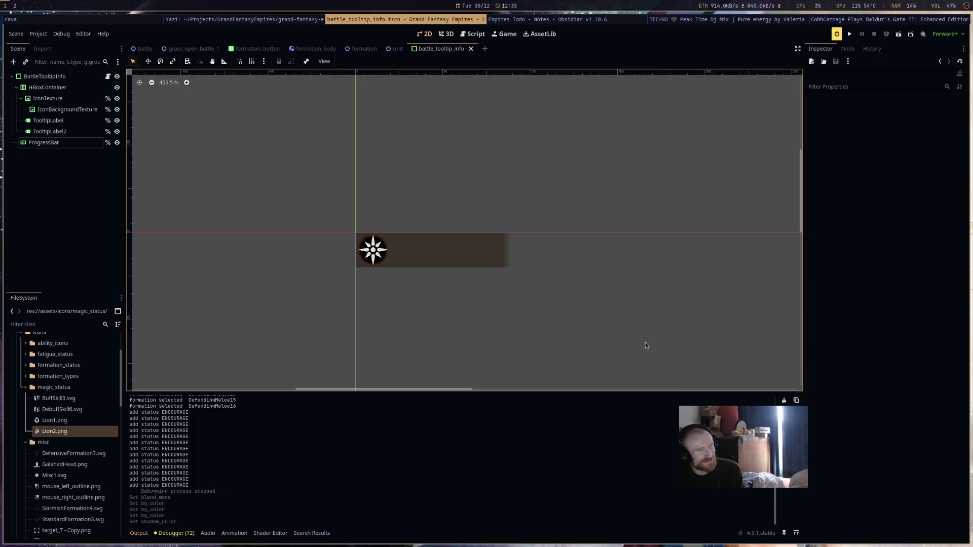
Box-select the ProgressBar on the canvas to check its dark translucent fill and shadow.
{"action": "mouse_move", "coordinate": [643, 328]}
{"action": "left_mouse_down"}
{"action": "mouse_move", "coordinate": [747, 390]}
{"action": "mouse_move", "coordinate": [553, 294]}
{"action": "mouse_move", "coordinate": [345, 279]}
{"action": "mouse_move", "coordinate": [364, 263]}
{"action": "left_mouse_up"}
{"action": "left_click", "coordinate": [424, 260]}
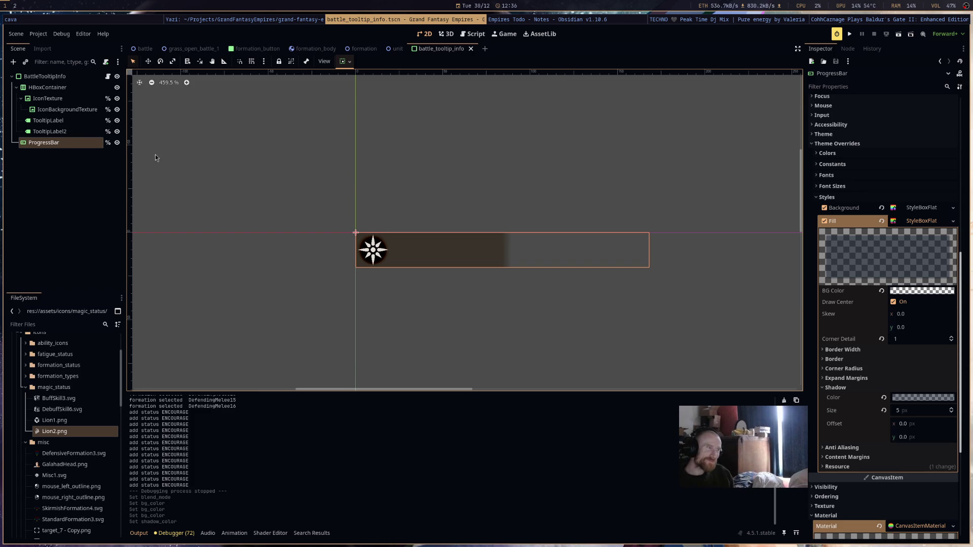
Open the tooltip root's script and view battle_ui_control.gd.
{"action": "left_click", "coordinate": [107, 76]}
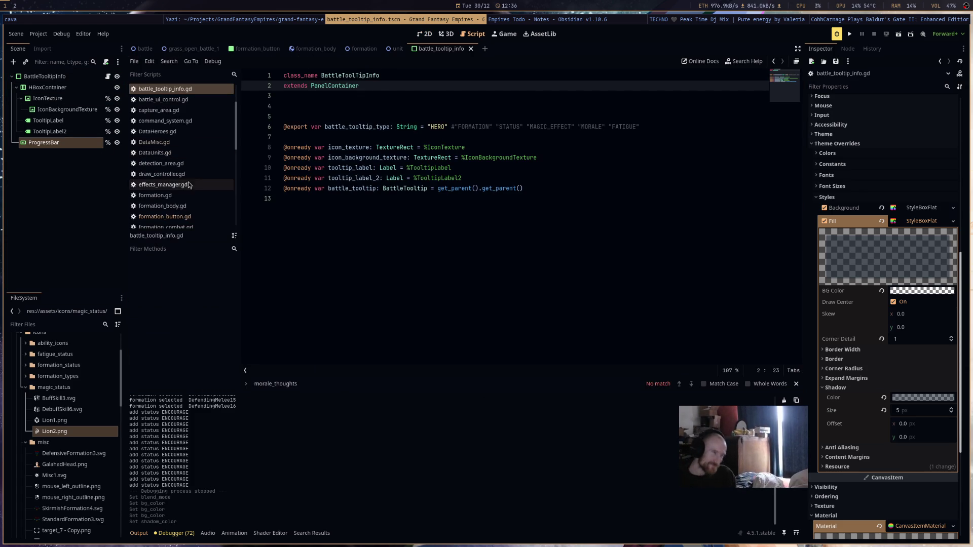
{"action": "left_click", "coordinate": [199, 103]}
{"action": "scroll", "coordinate": [558, 249], "scroll_direction": "up", "scroll_amount": 10}
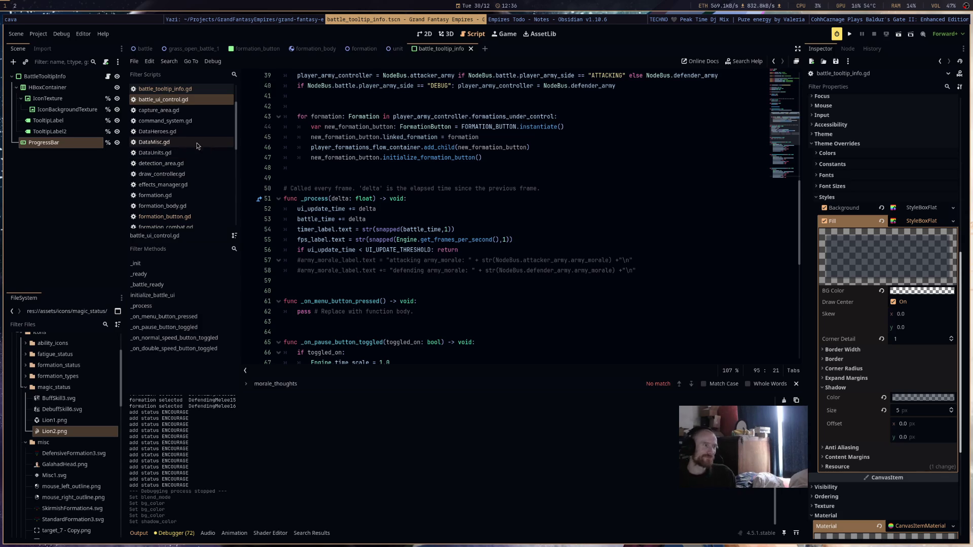
{"action": "scroll", "coordinate": [172, 142], "scroll_direction": "up", "scroll_amount": 2}
Open battle_tooltip.gd and go to line 76 in the match block's HERO case.
{"action": "left_click", "coordinate": [167, 131]}
{"action": "scroll", "coordinate": [611, 252], "scroll_direction": "up", "scroll_amount": 9}
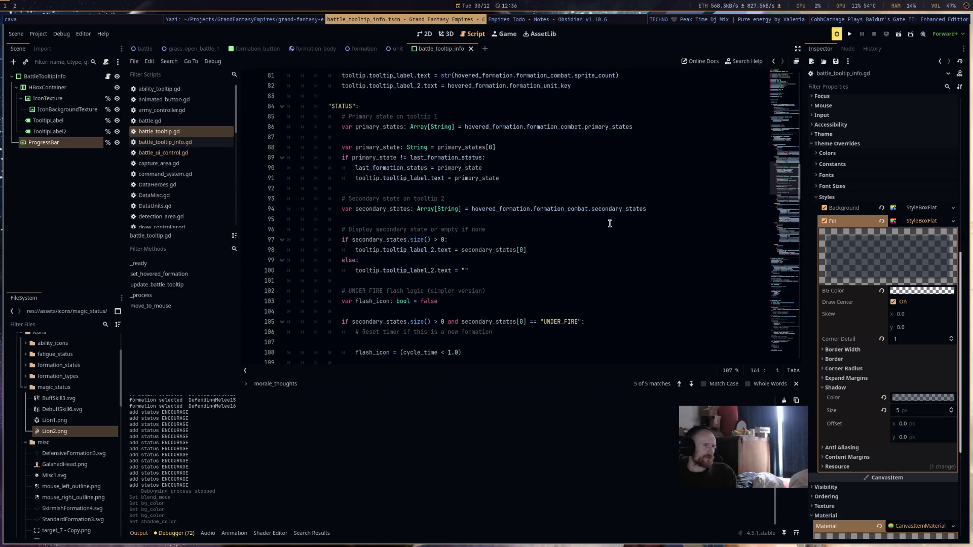
{"action": "scroll", "coordinate": [609, 223], "scroll_direction": "up", "scroll_amount": 6}
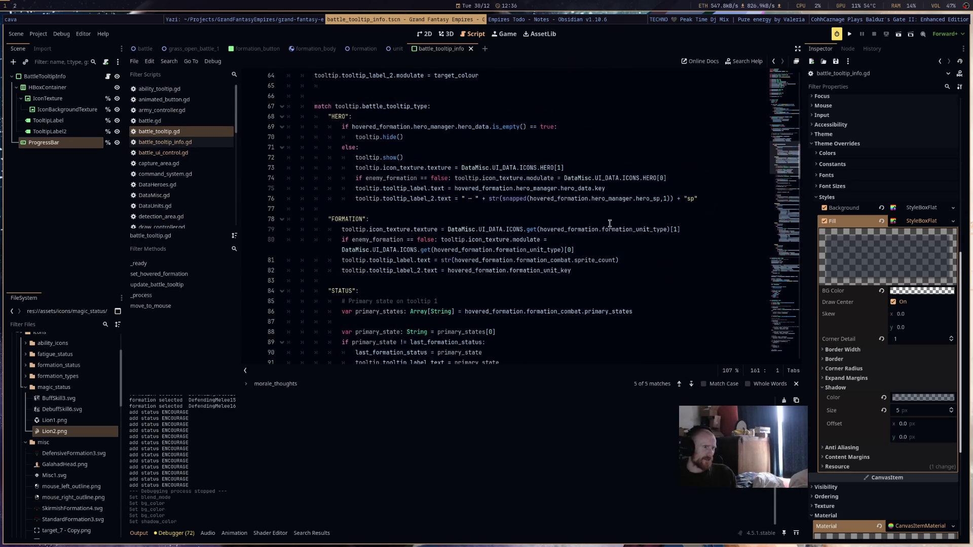
{"action": "scroll", "coordinate": [610, 223], "scroll_direction": "down", "scroll_amount": 12}
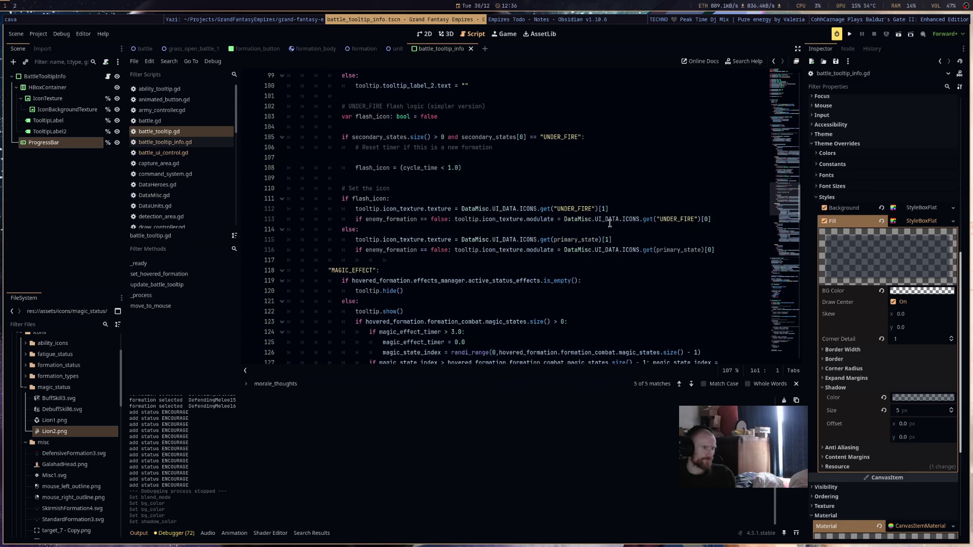
{"action": "scroll", "coordinate": [610, 224], "scroll_direction": "down", "scroll_amount": 7}
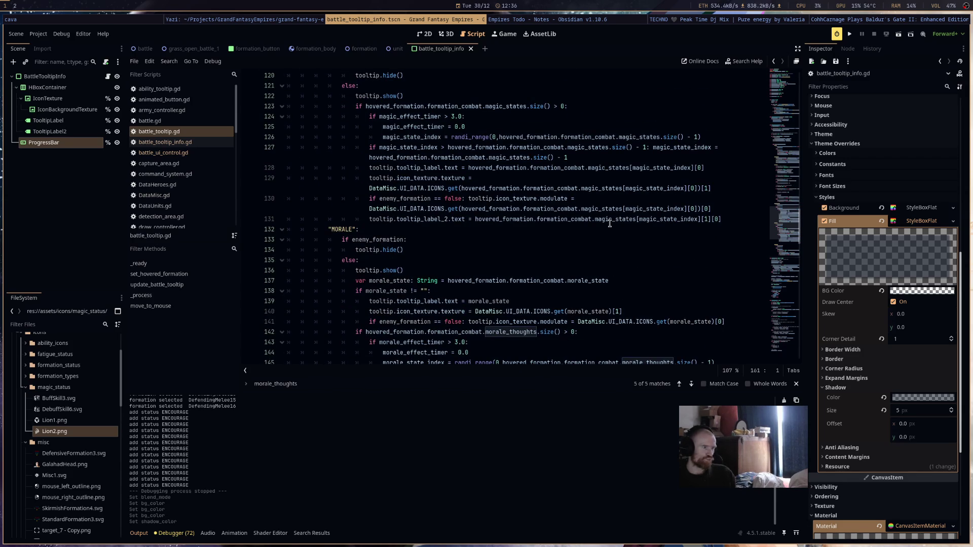
{"action": "scroll", "coordinate": [609, 224], "scroll_direction": "up", "scroll_amount": 14}
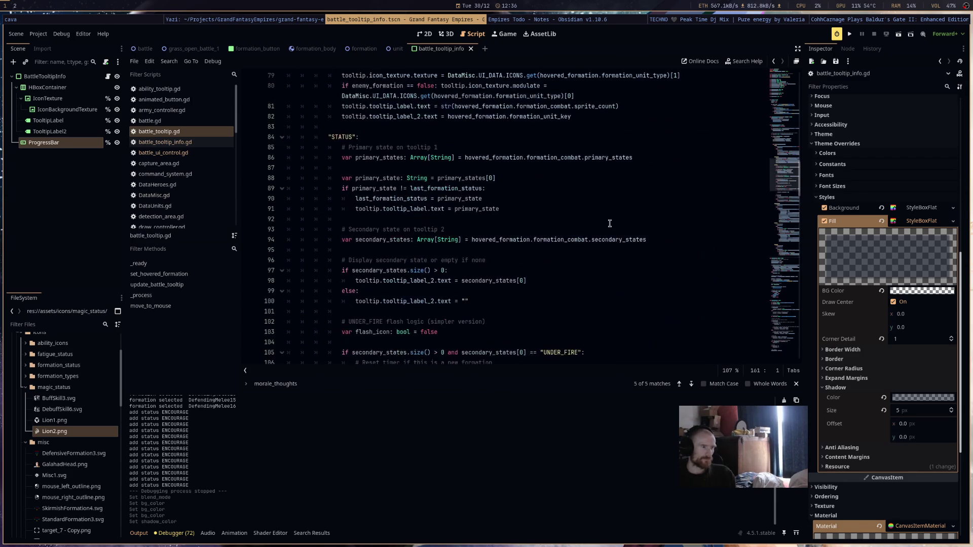
{"action": "scroll", "coordinate": [610, 224], "scroll_direction": "up", "scroll_amount": 3}
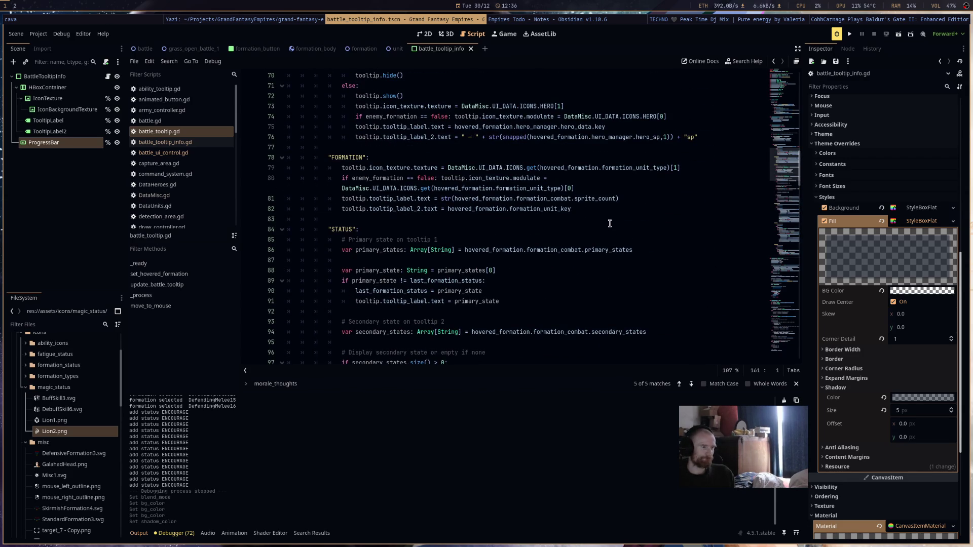
{"action": "scroll", "coordinate": [574, 227], "scroll_direction": "down", "scroll_amount": 1}
{"action": "scroll", "coordinate": [573, 228], "scroll_direction": "up", "scroll_amount": 5}
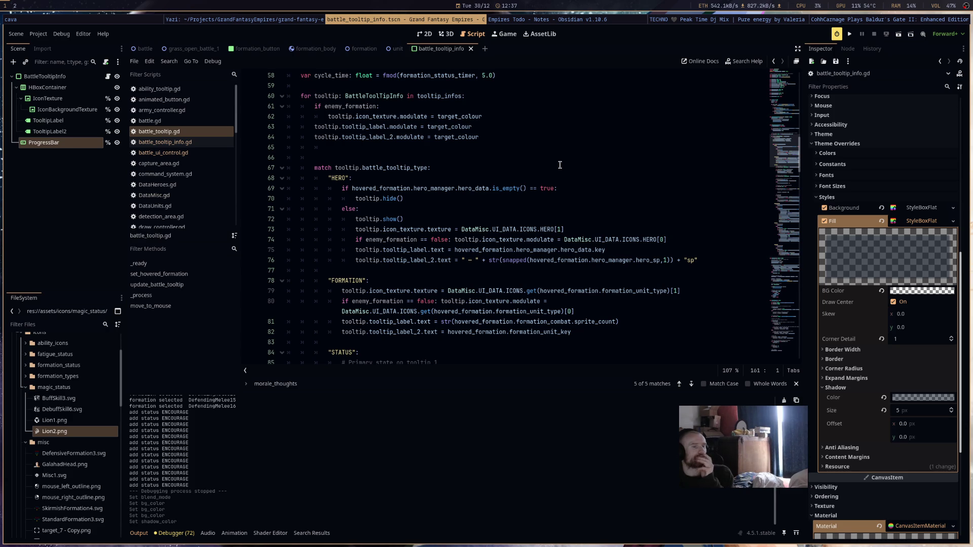
{"action": "left_click", "coordinate": [707, 261]}
Add line 77 under the HERO case and begin typing the tooltip reference.
{"action": "key", "text": "Return"}
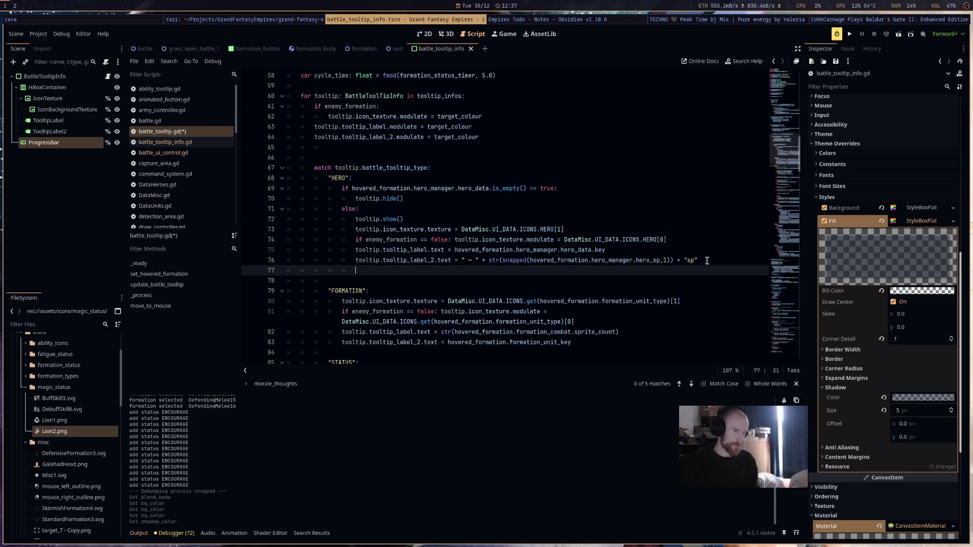
{"action": "type", "text": "p"}
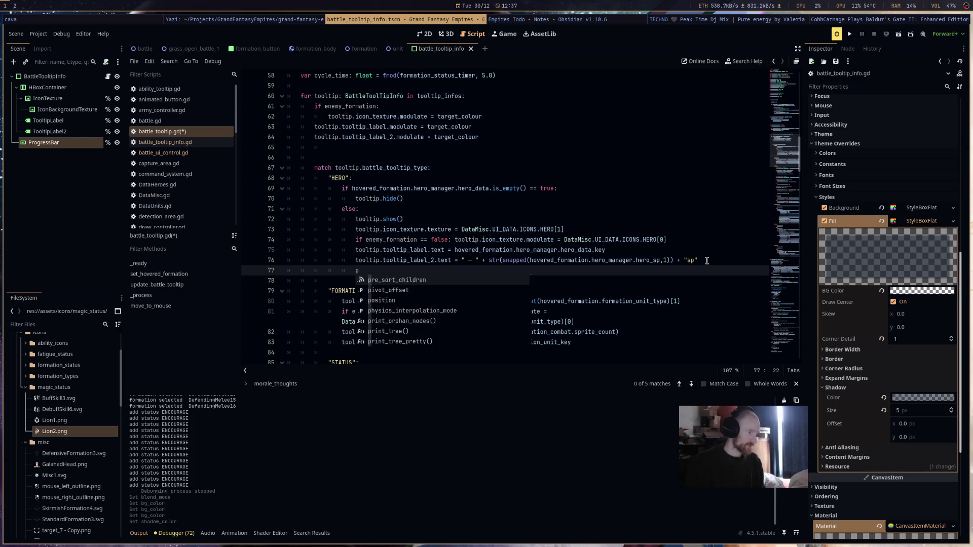
{"action": "type", "text": "rogr"}
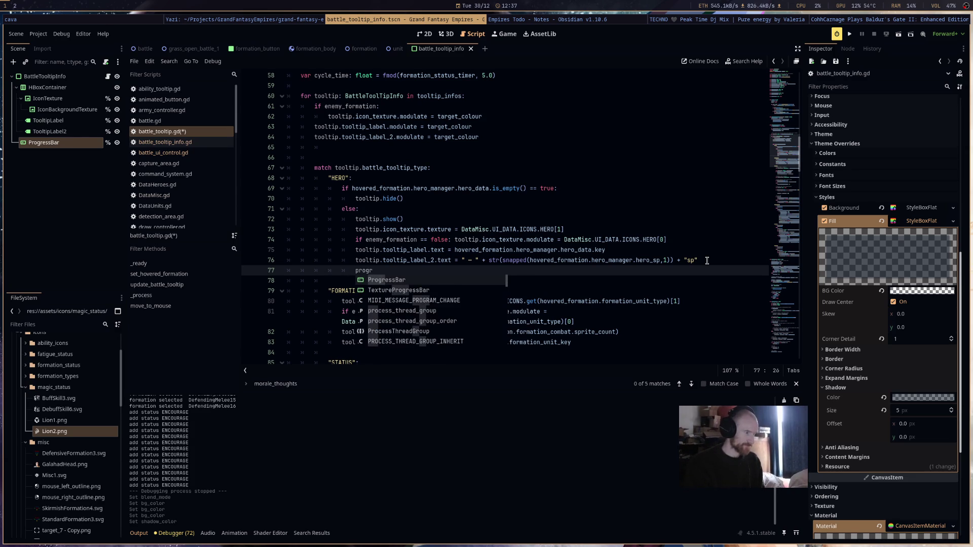
{"action": "key", "text": "BackSpace"}
{"action": "key", "text": "BackSpace"}
{"action": "key", "text": "BackSpace"}
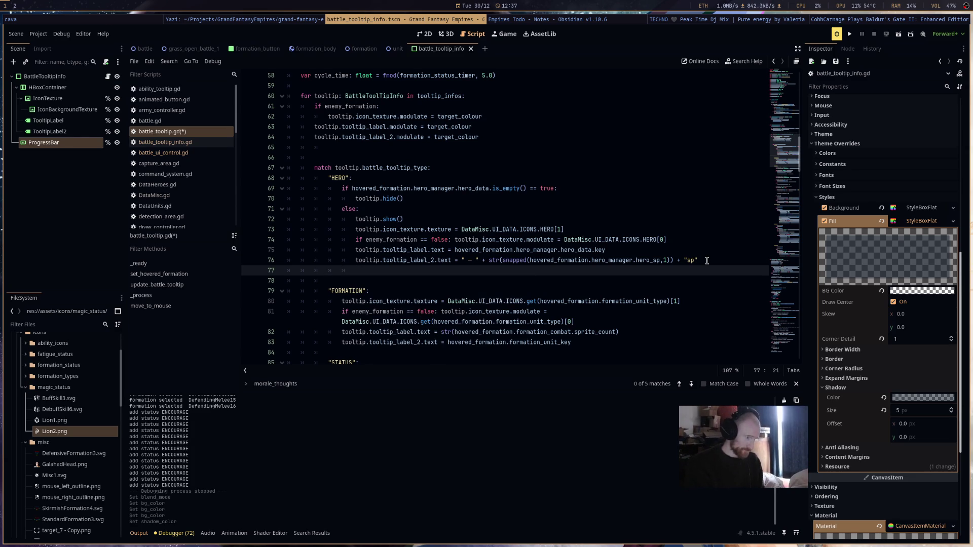
{"action": "type", "text": "too"}
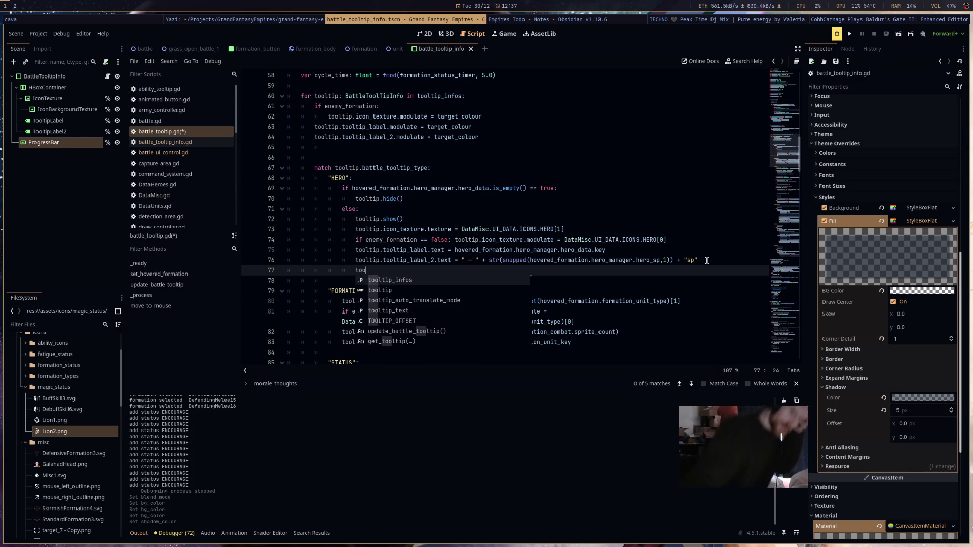